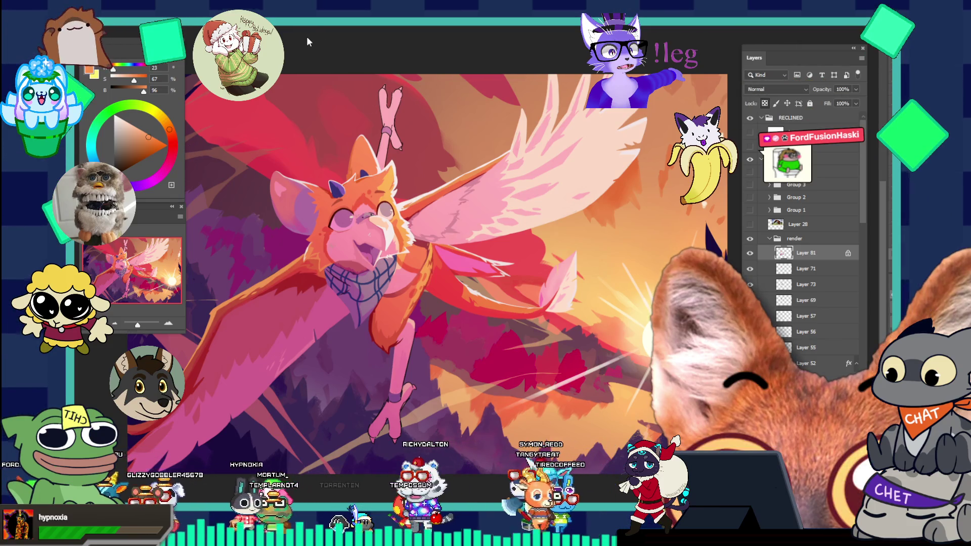
Look over the book-reading and bird paintings, then bring up the wolf sketch and hide its base-fur palette
key("ctrl+Tab")
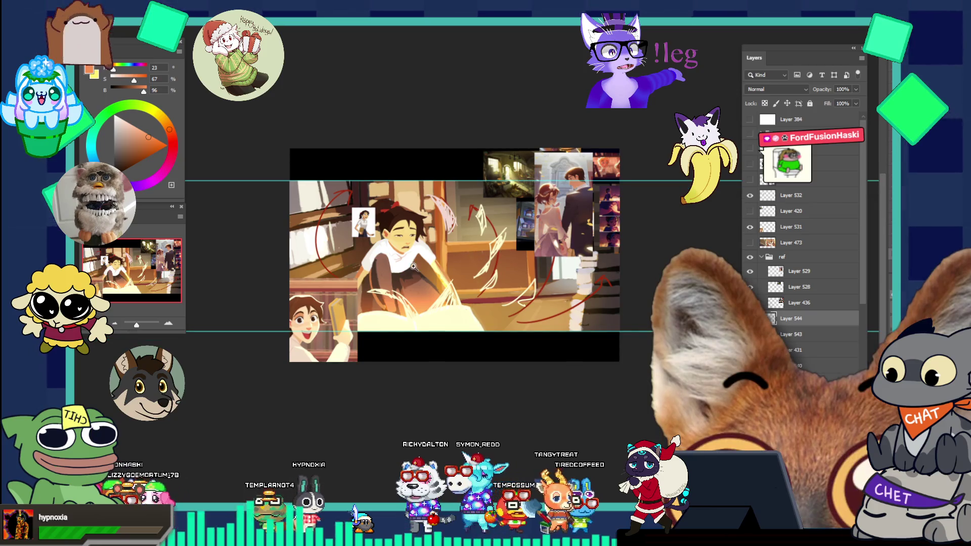
left_click(423, 267)
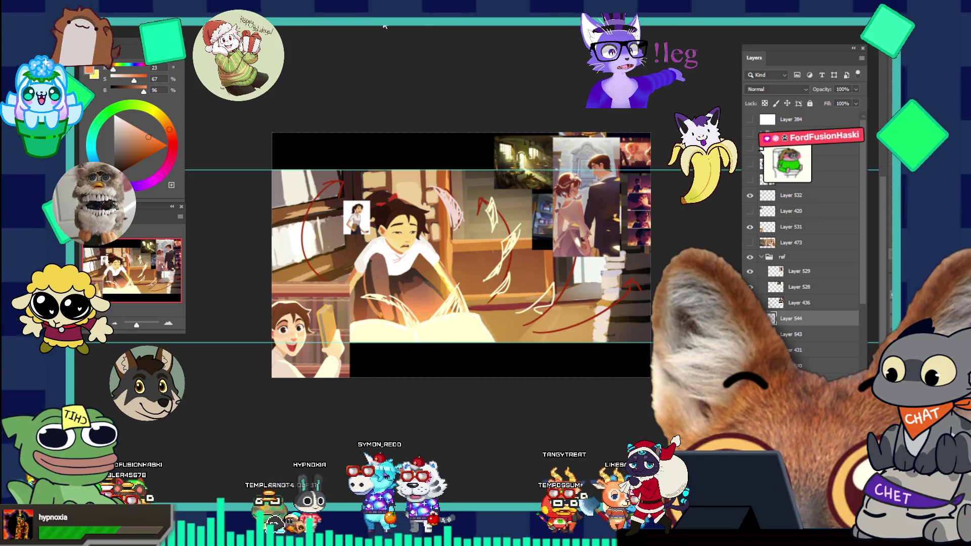
left_click(375, 25)
left_click_drag(456, 267, 423, 282)
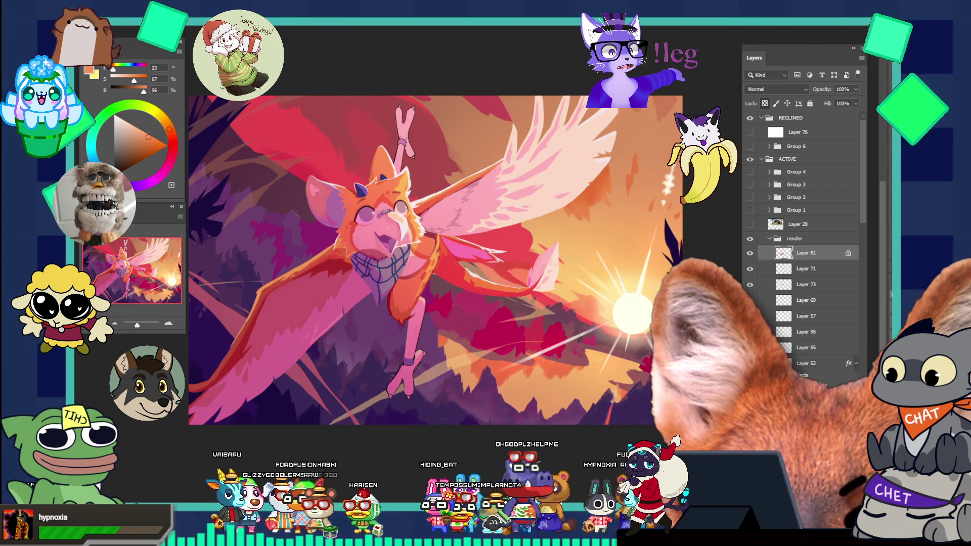
key("ctrl+Tab")
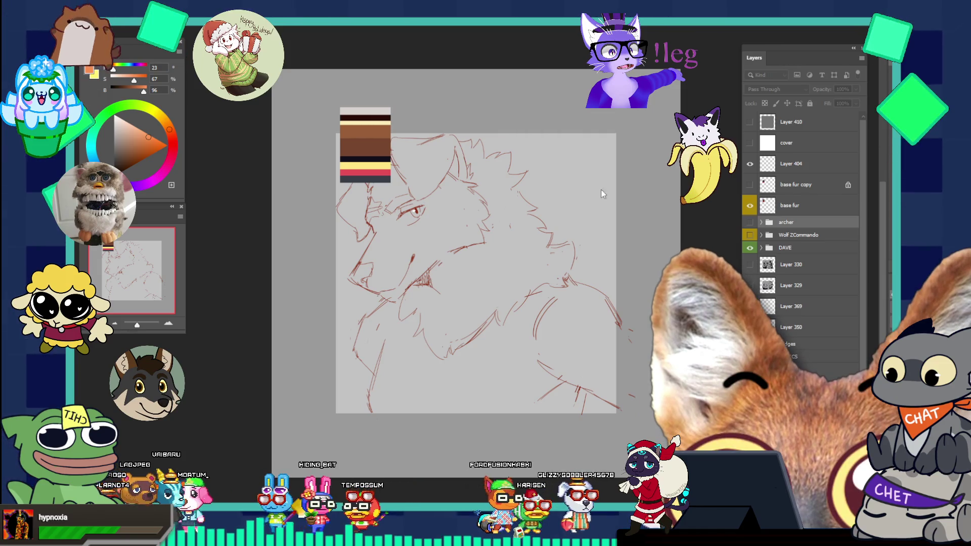
left_click(750, 205)
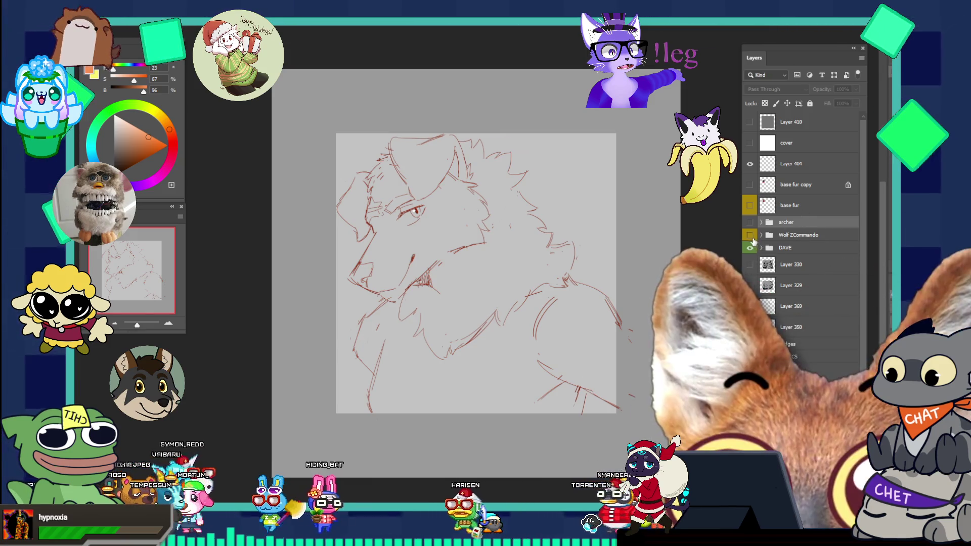
Toggle the coloured Wolf ZCommando painting to compare it with the sketch, leaving it hidden
left_click(749, 235)
left_click(750, 235)
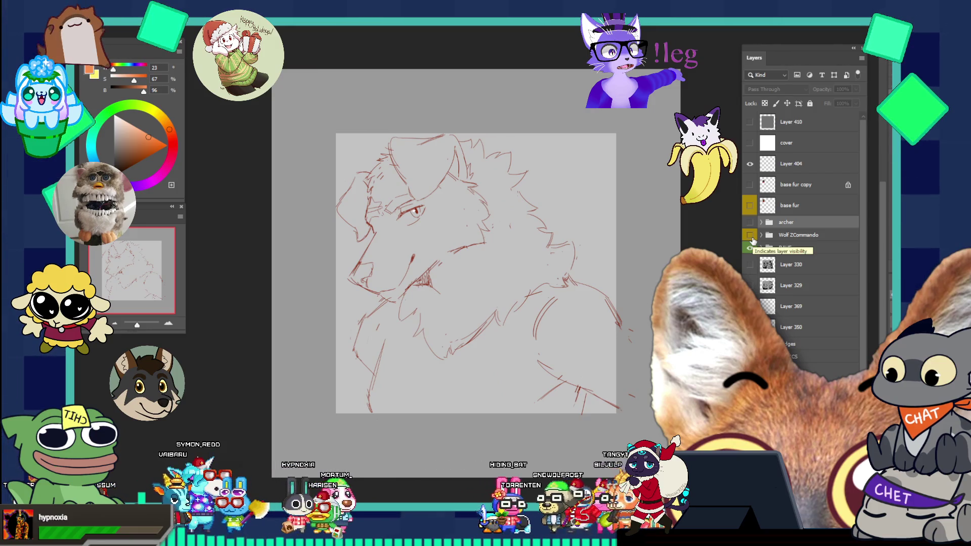
left_click(752, 237)
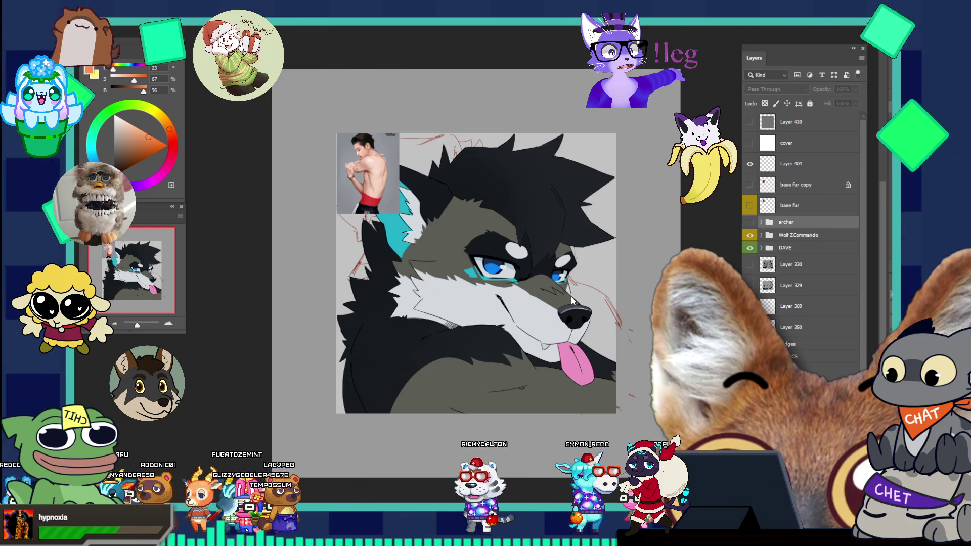
left_click(566, 301)
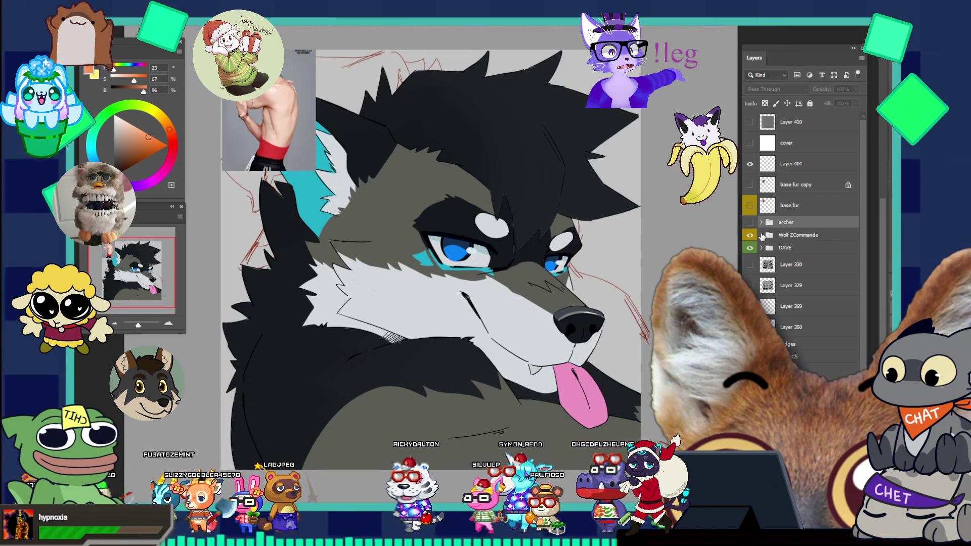
left_click(750, 235)
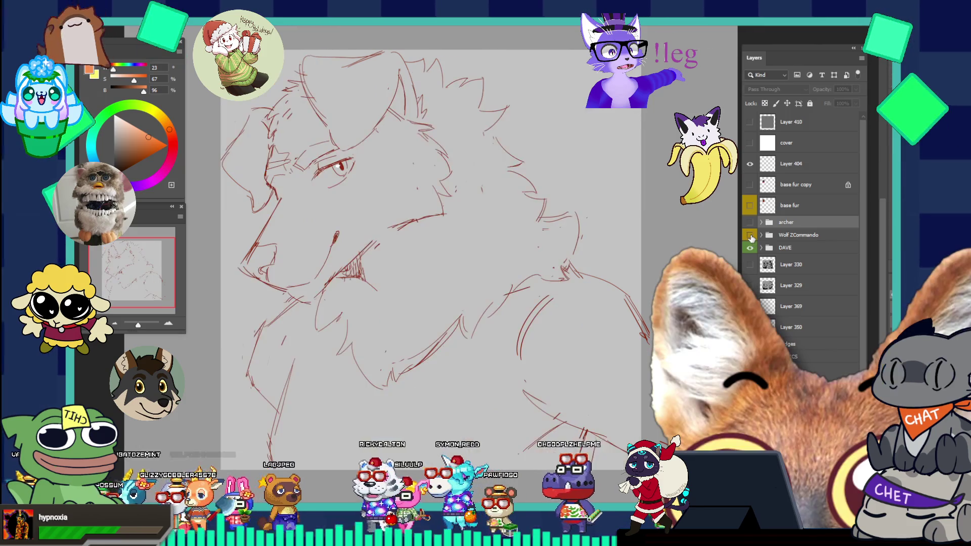
Zoom out to the whole sketch and select Layer 284 in the DAVE group
left_click(323, 293, "alt")
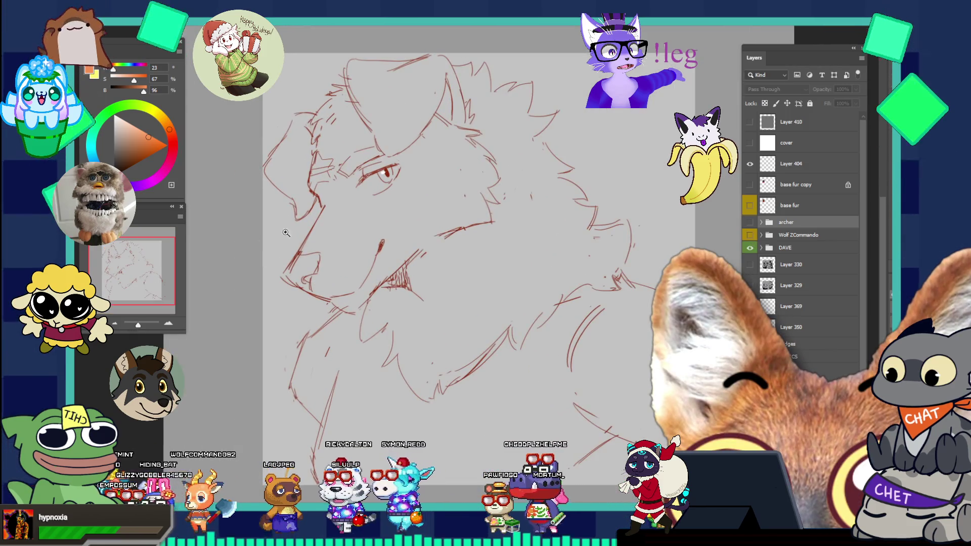
left_click(273, 233, "alt")
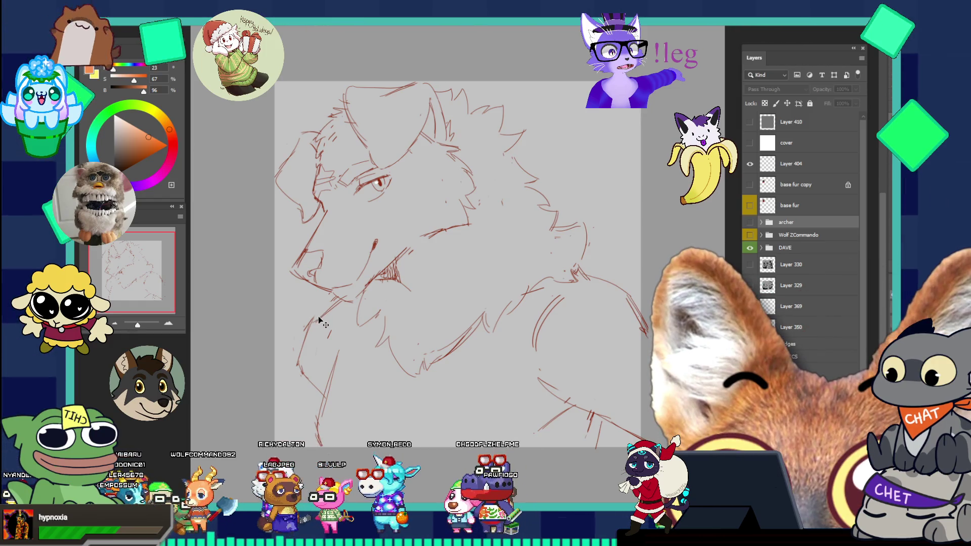
left_click(317, 317, "ctrl")
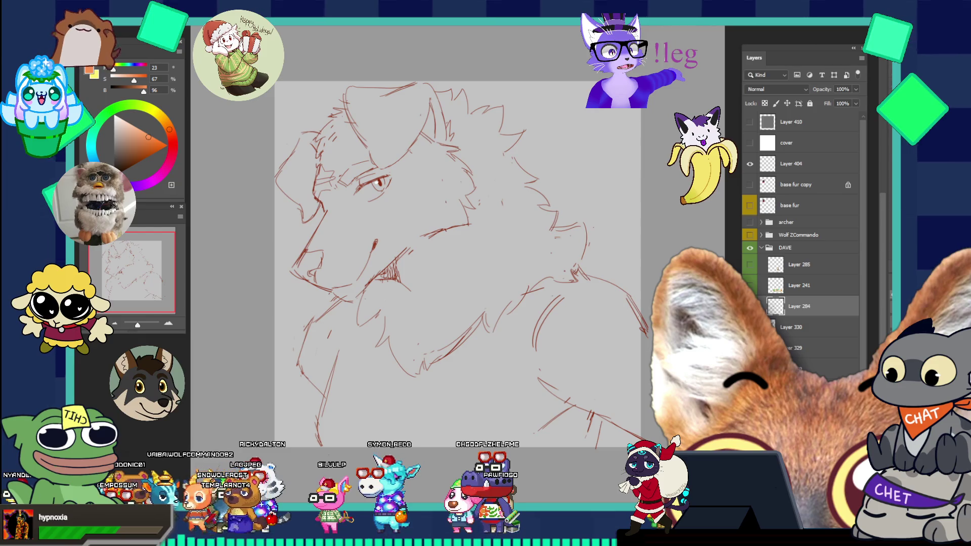
Scale up the wolf sketch with Free Transform and shift it slightly left and down
key("ctrl+t")
left_click_drag(665, 81, 735, 74)
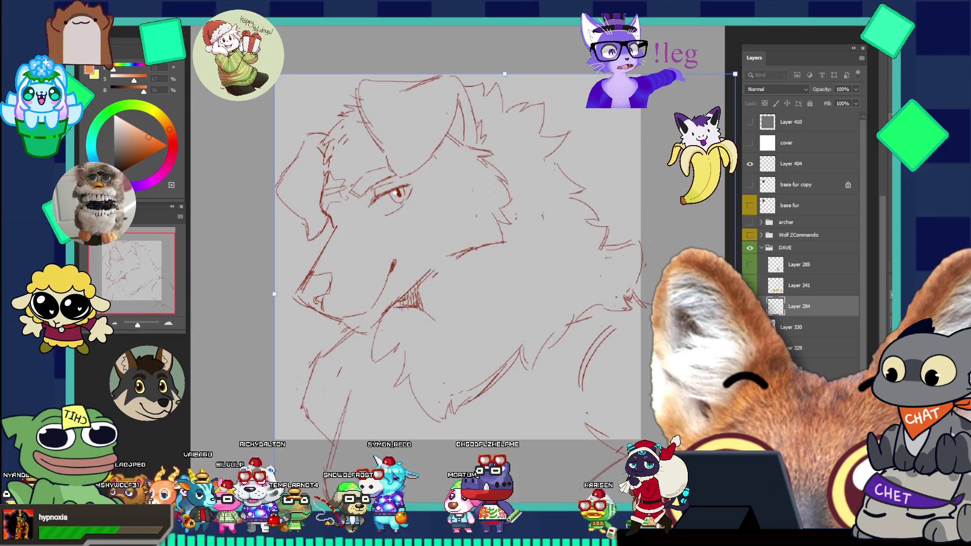
left_click_drag(557, 353, 554, 358)
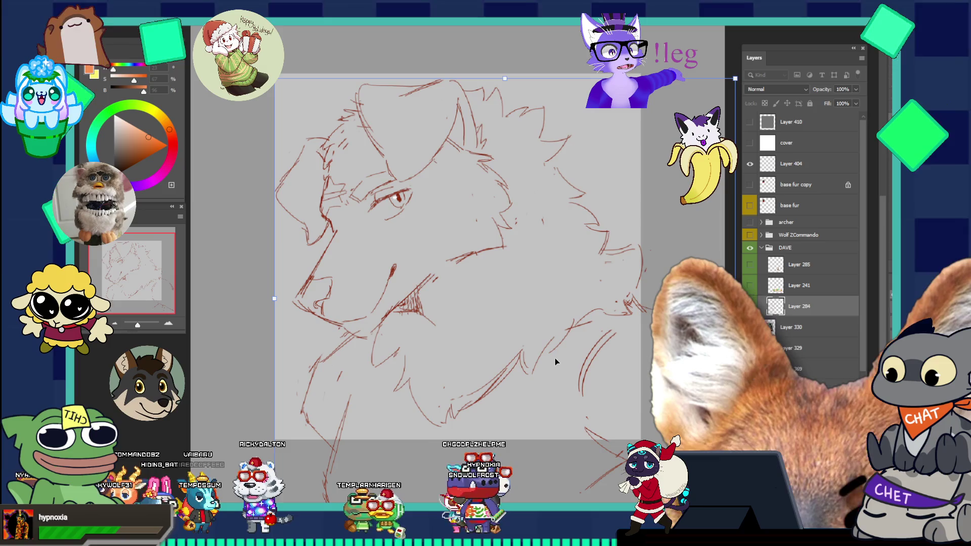
key("Return")
scroll(554, 358, "down", 2)
scroll(586, 362, "up", 3)
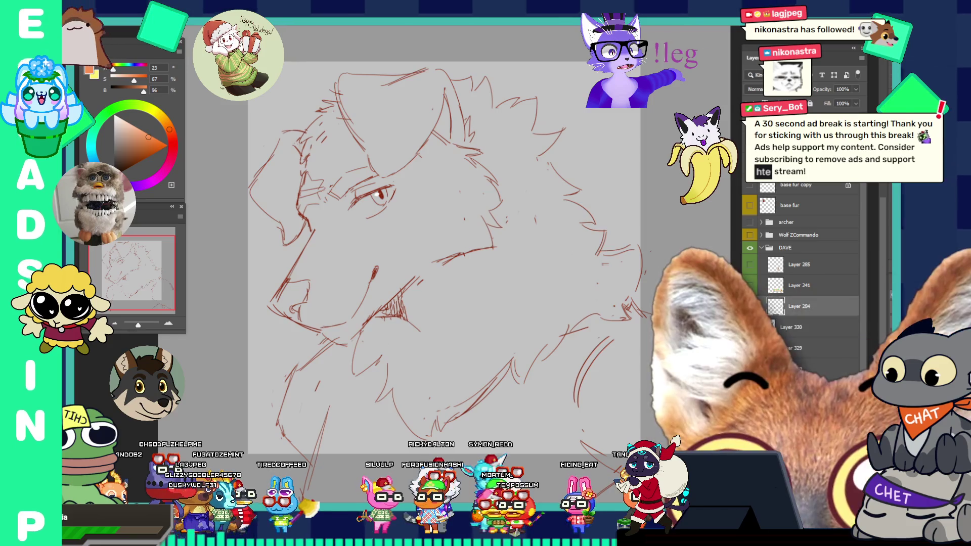
Lasso the head's right-side fur strokes, move them up and right, and rotate them slightly clockwise
left_click_drag(607, 152, 638, 117)
key("ctrl+t")
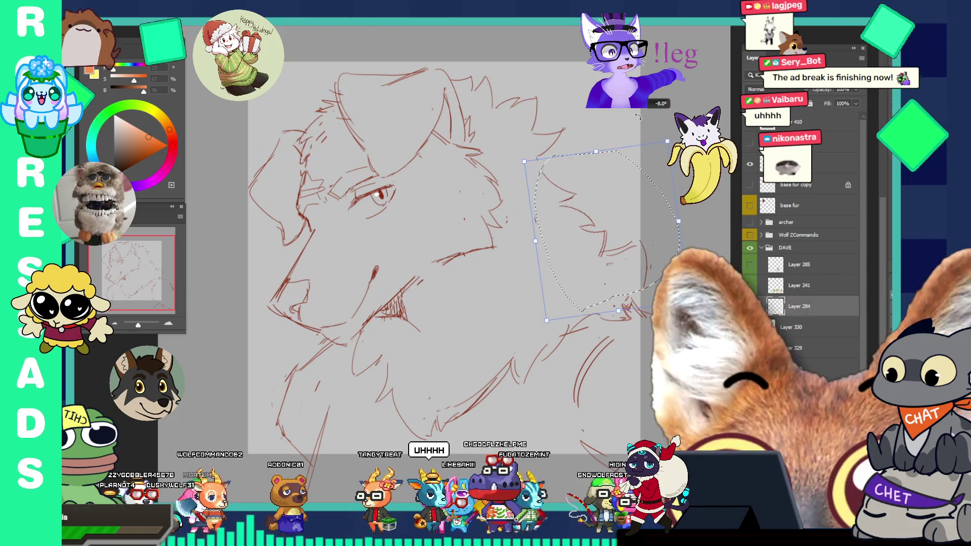
left_click_drag(614, 207, 623, 182)
left_click_drag(659, 141, 647, 137)
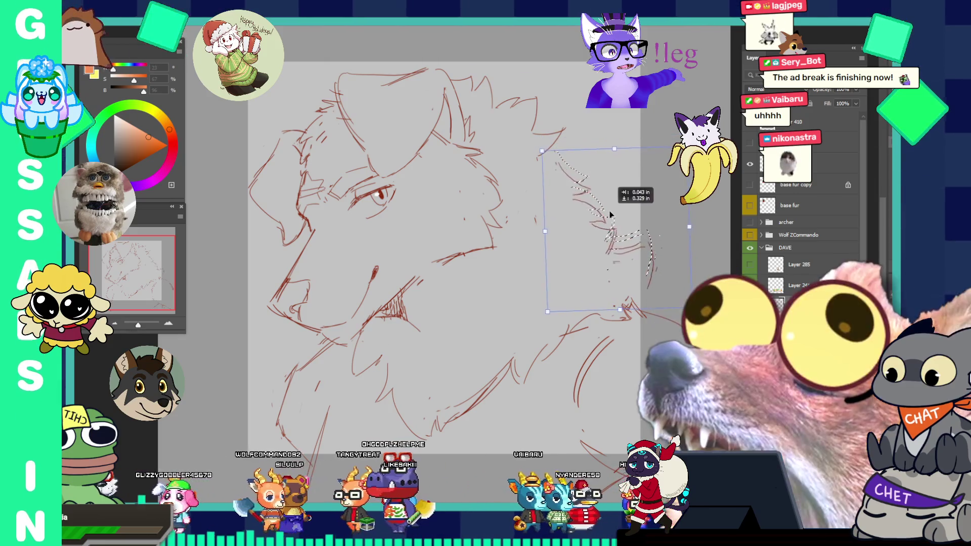
key("shift+Down")
key("shift+Down")
left_click_drag(618, 166, 623, 202)
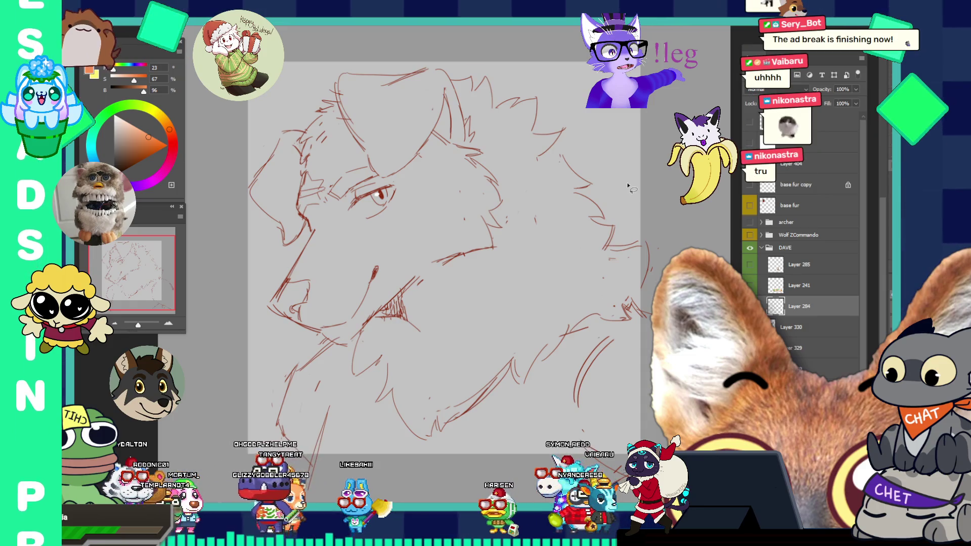
left_click(632, 177)
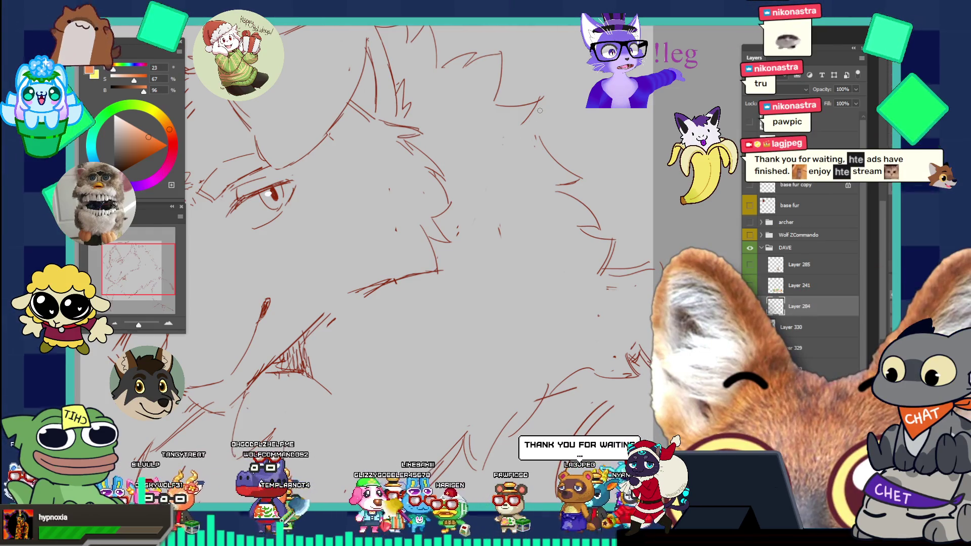
Sample the sketch's dark red, shrink the brush, and paint a curved fur stroke at the head's top right
mouse_move(539, 110)
left_mouse_down()
mouse_move(611, 217)
mouse_move(646, 247)
mouse_move(678, 248)
left_mouse_up()
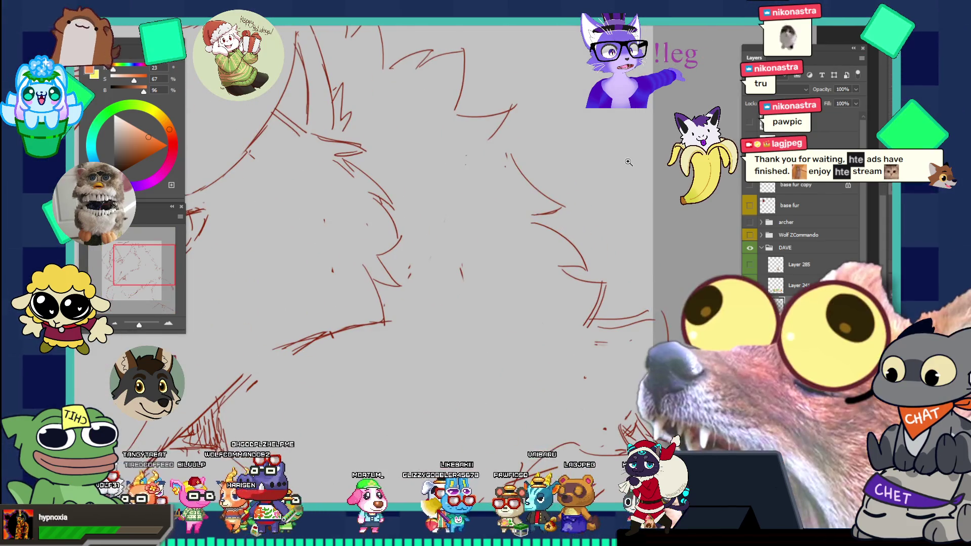
left_click(494, 130, "alt")
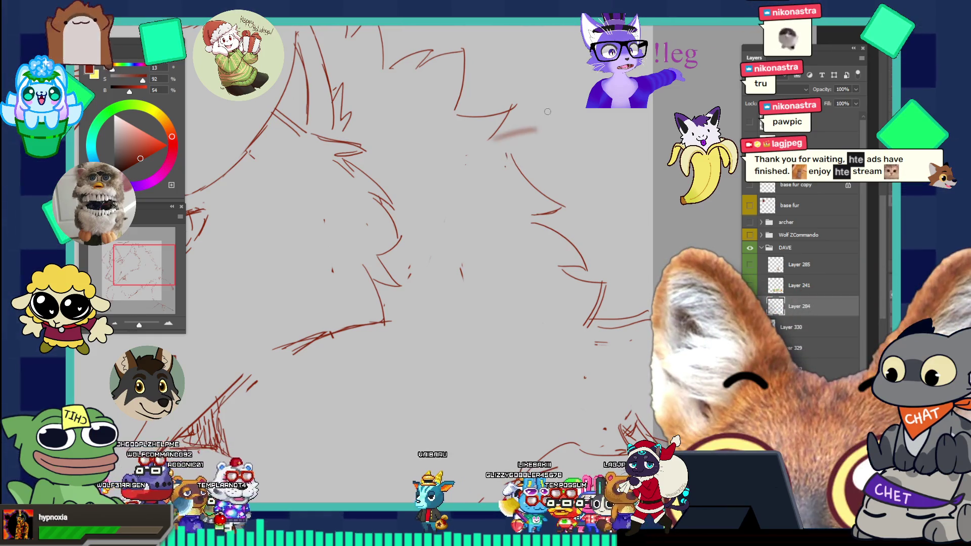
key("F5")
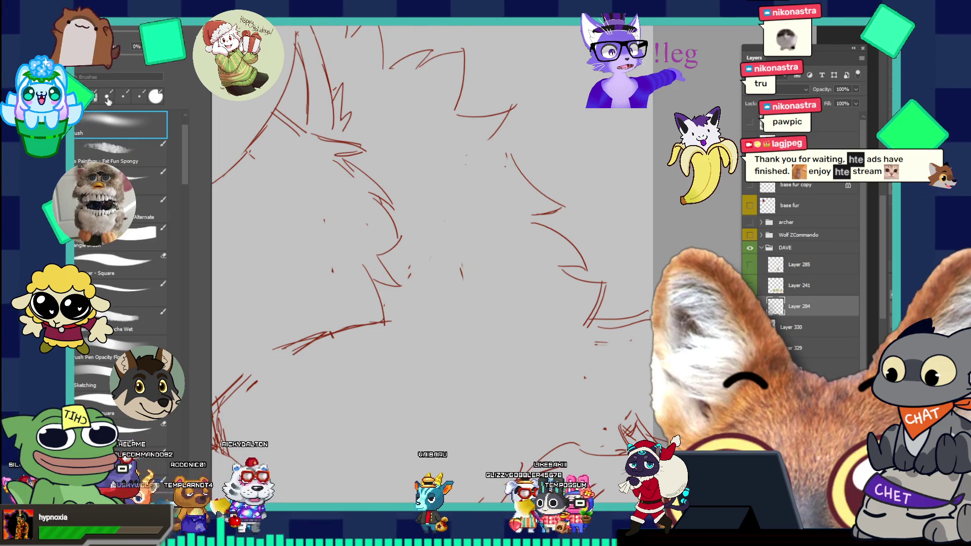
key("F5")
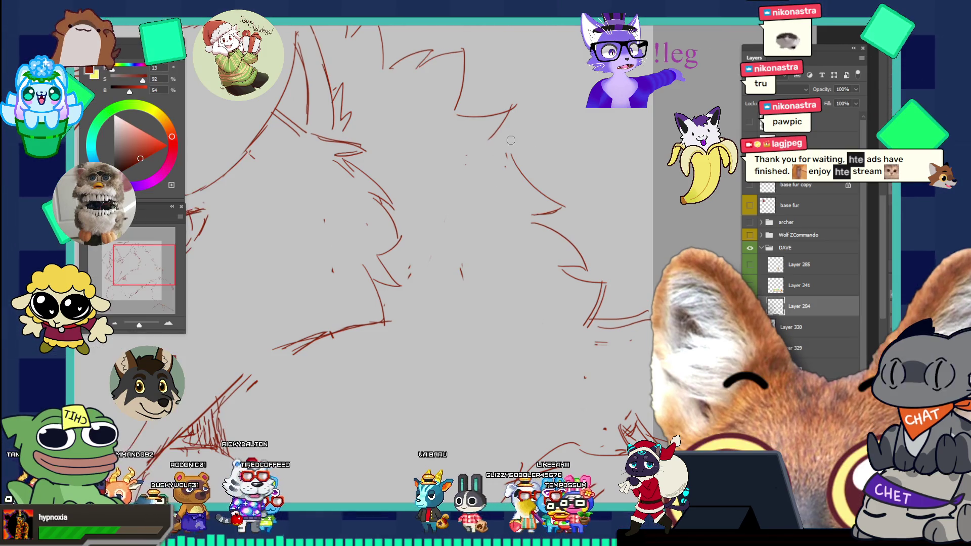
key("bracketleft")
key("bracketleft")
key("bracketleft")
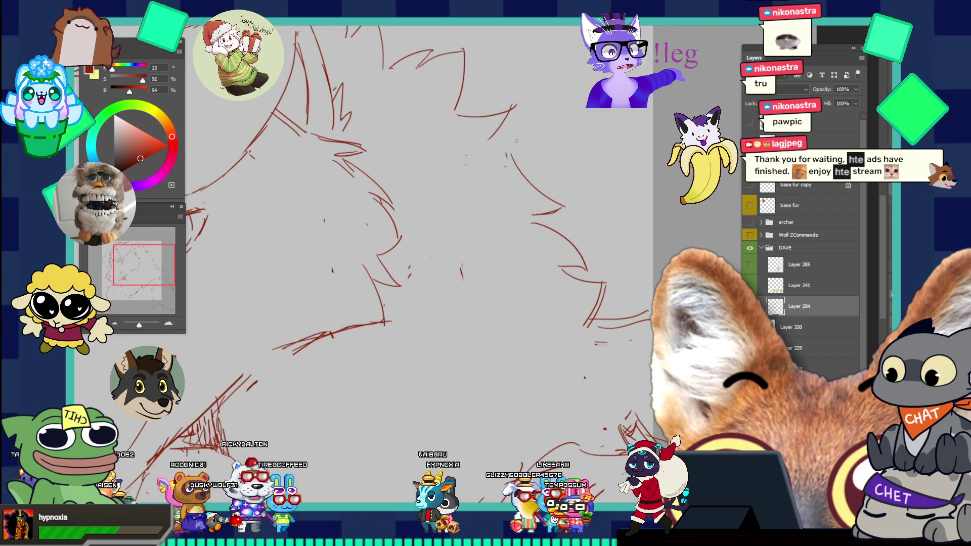
key("F5")
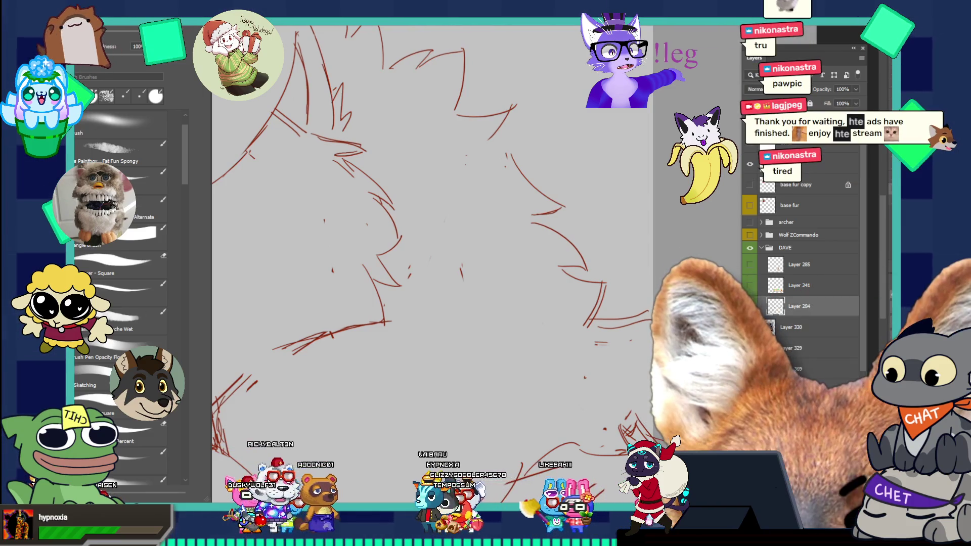
key("F5")
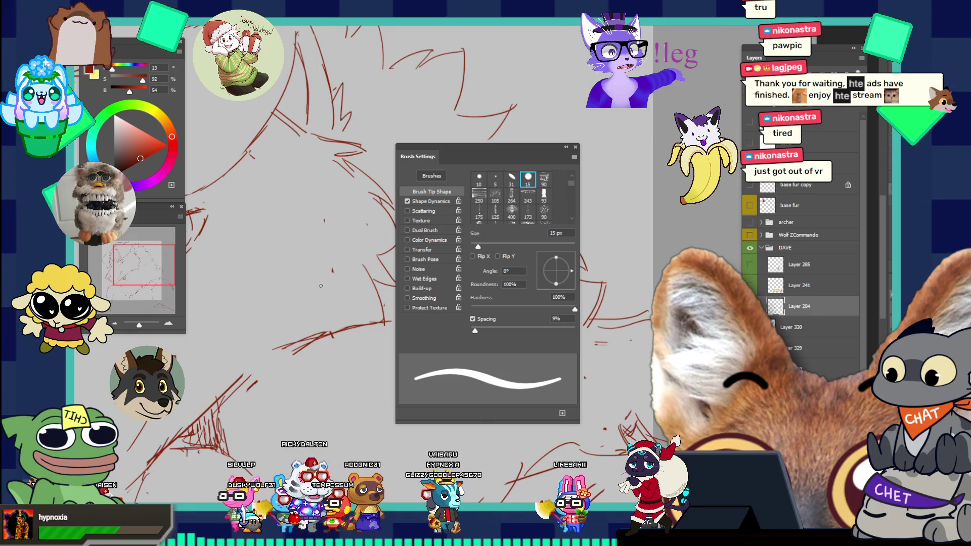
key("F5")
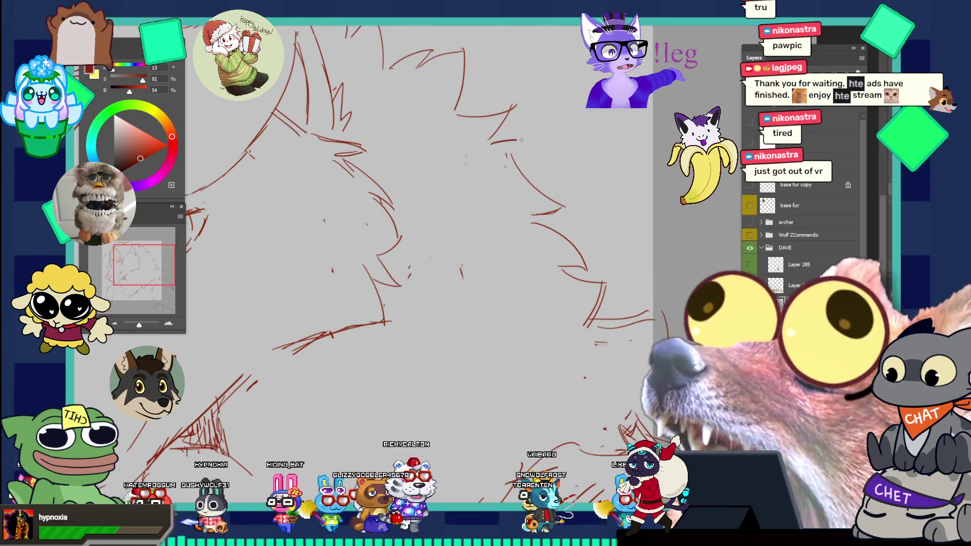
left_click_drag(485, 138, 496, 158)
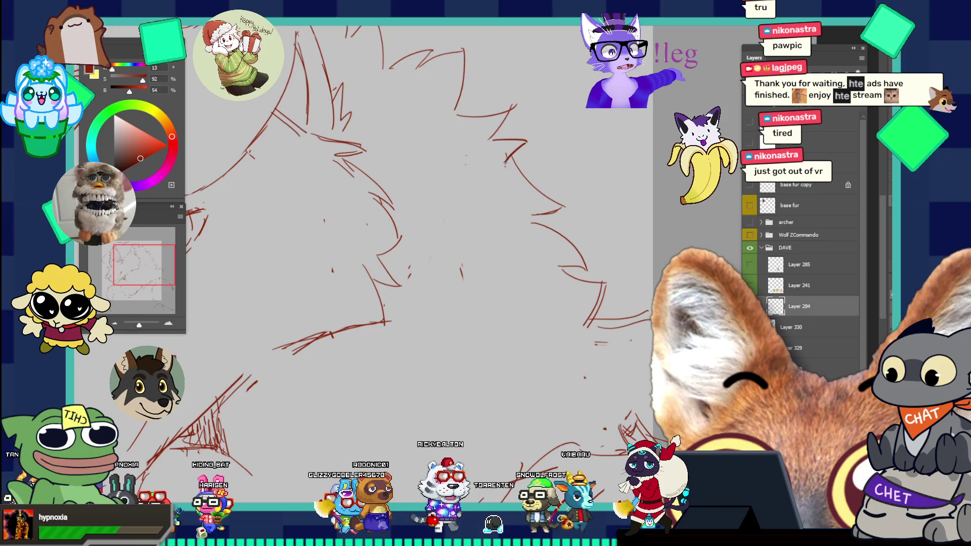
Extend the fur lines down the wolf's neck, redrawing one stroke longer
scroll(531, 149, "up", 2)
scroll(556, 162, "down", 3)
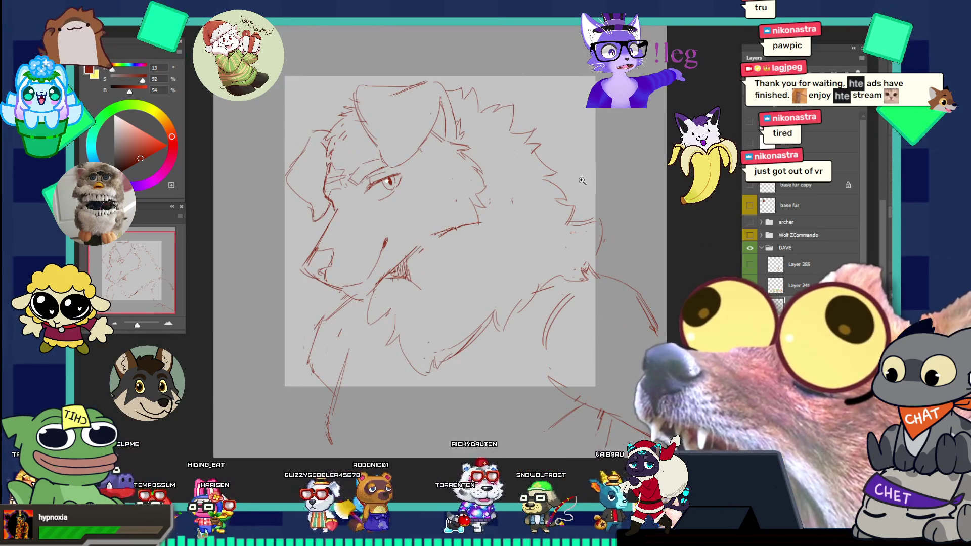
scroll(618, 175, "up", 2)
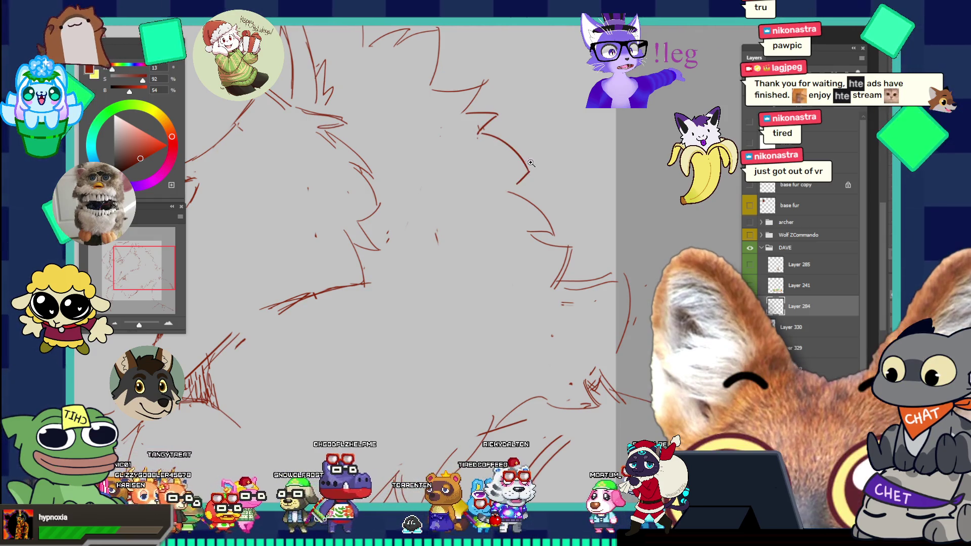
left_click_drag(530, 162, 478, 103)
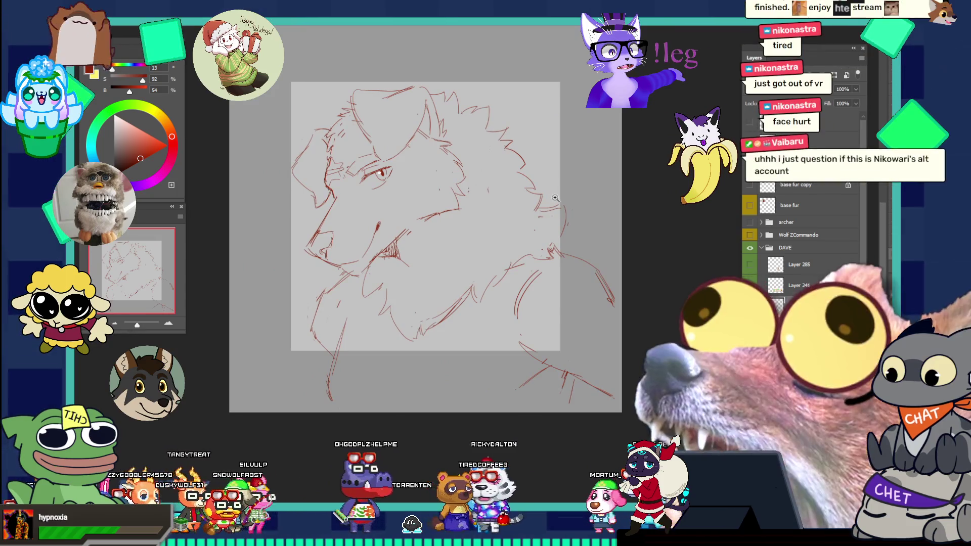
left_click(563, 200)
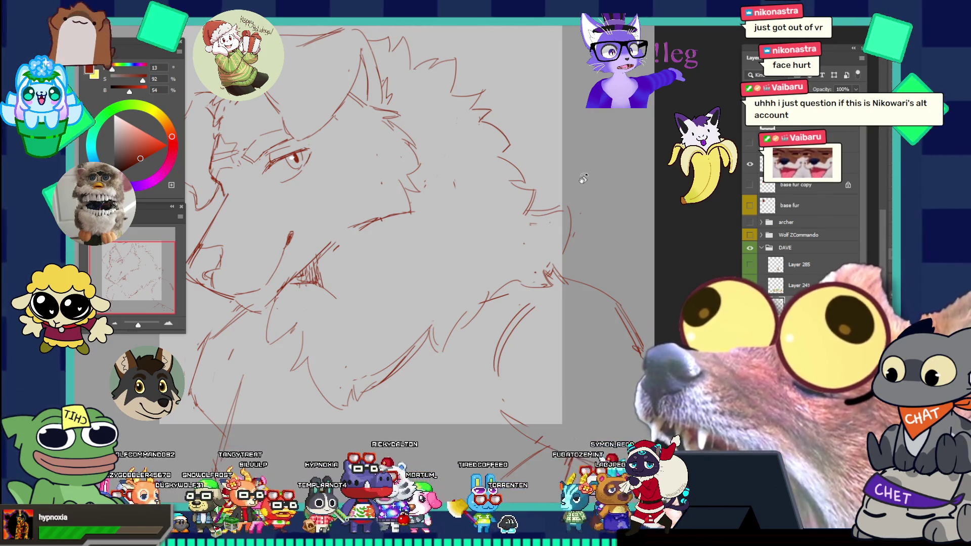
scroll(551, 256, "up", 2)
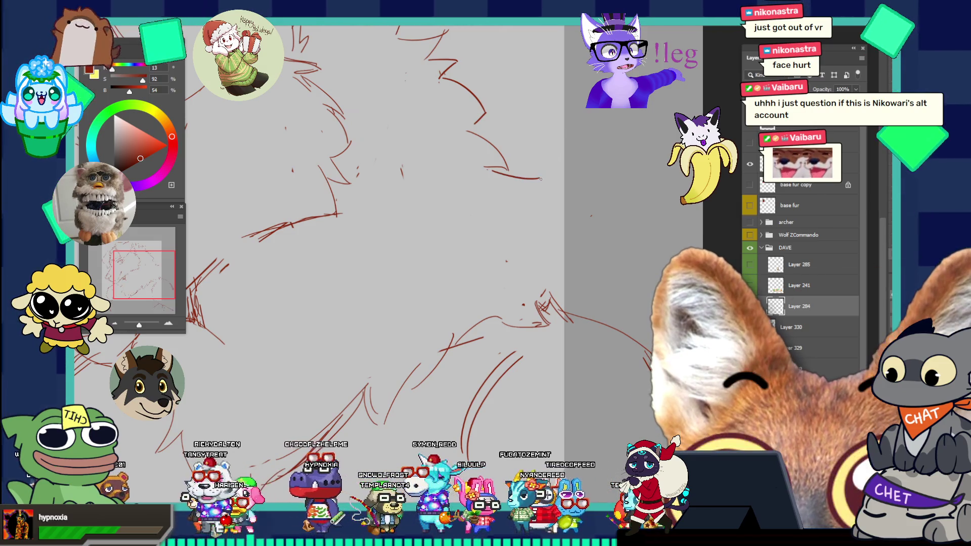
left_click_drag(541, 177, 526, 236)
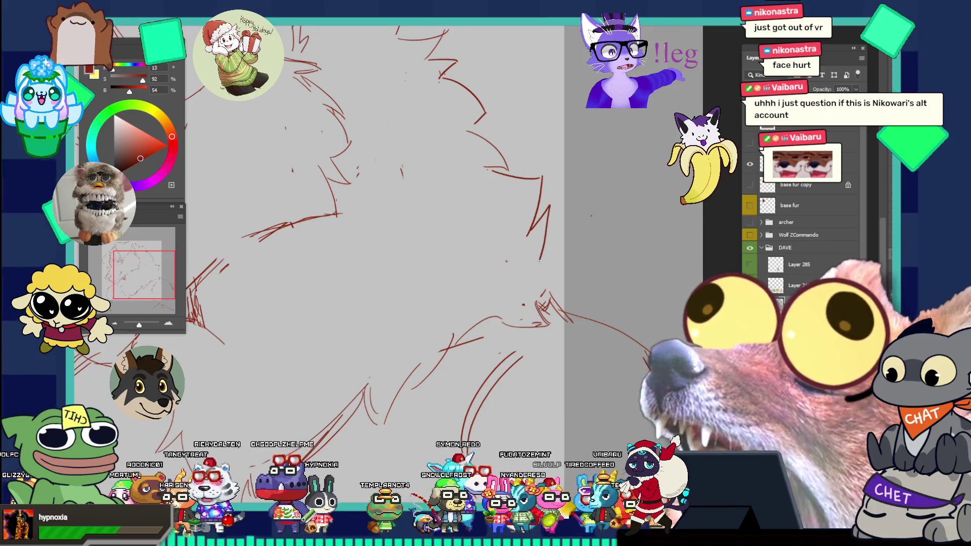
left_click_drag(548, 203, 542, 247)
key("ctrl+z")
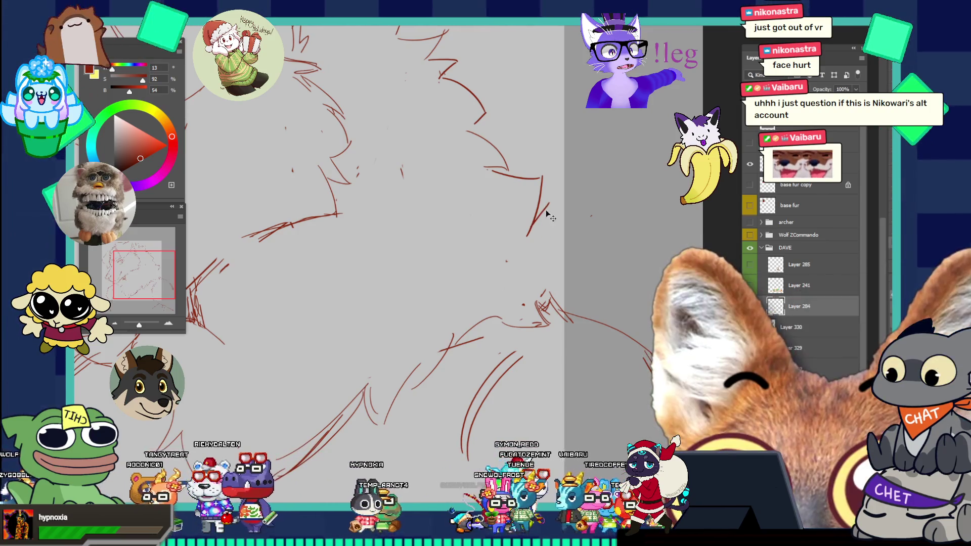
left_click_drag(547, 204, 540, 263)
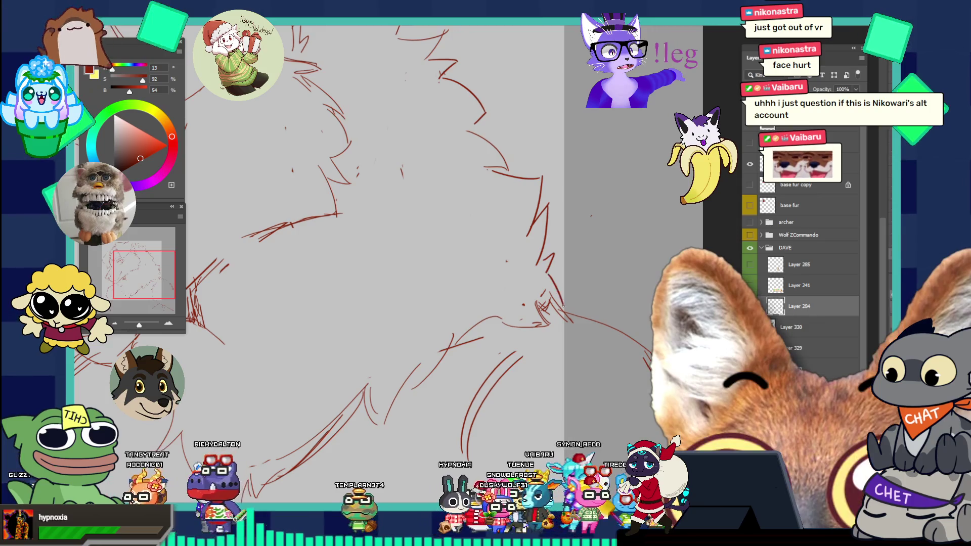
Enlarge the brush, add a short bottom-left stroke, and erase stray strokes below and right of the drawing
key("ctrl+minus")
key("ctrl+minus")
key("ctrl+minus")
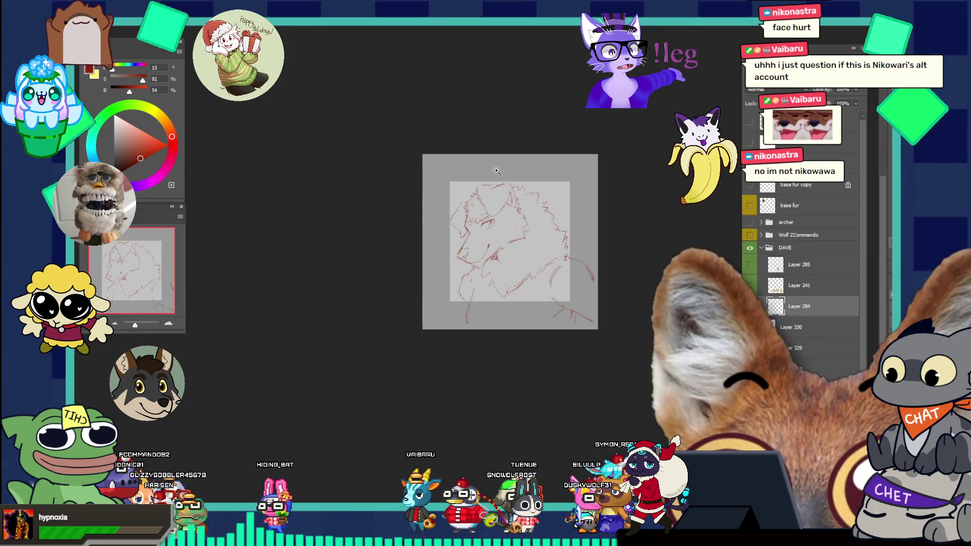
left_click(563, 270)
left_click(571, 233)
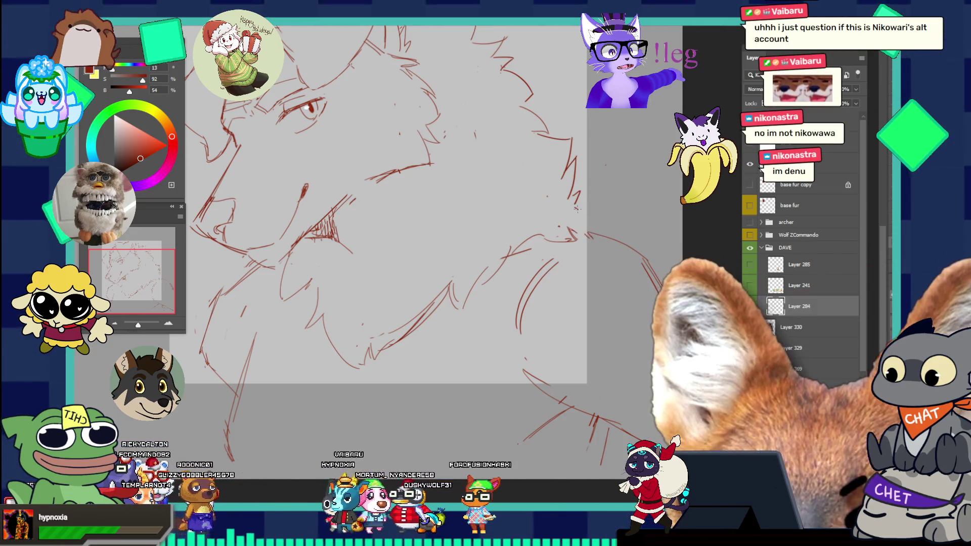
left_click_drag(592, 206, 551, 155)
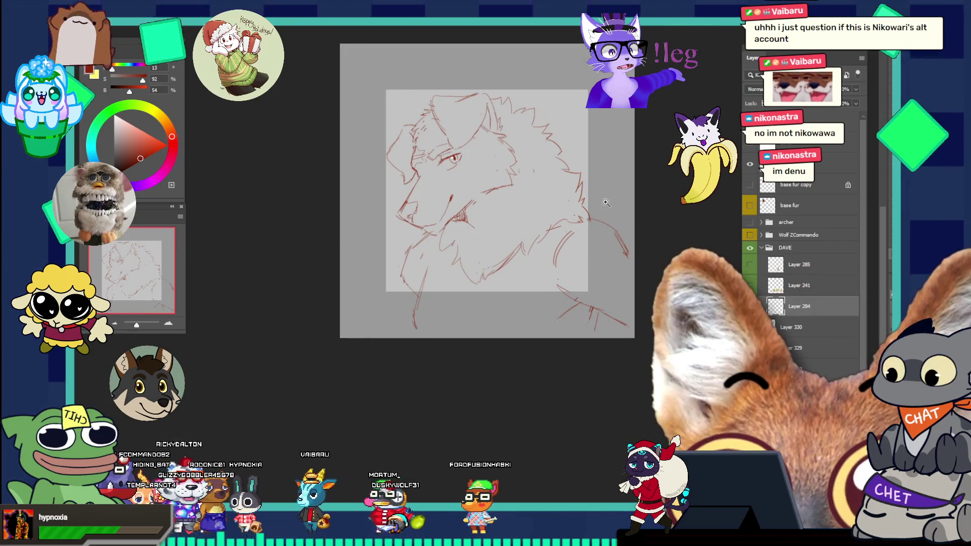
left_click_drag(606, 204, 639, 200)
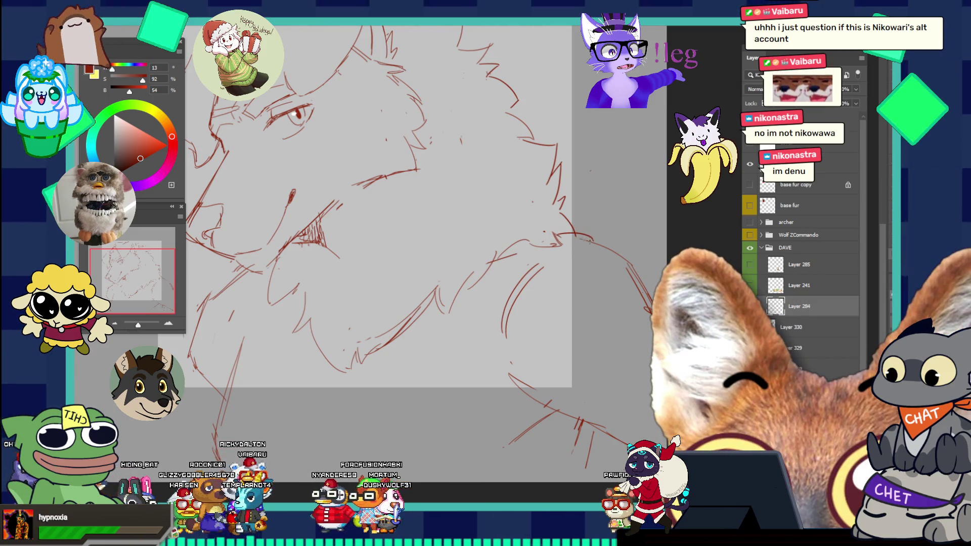
left_click_drag(593, 241, 545, 167)
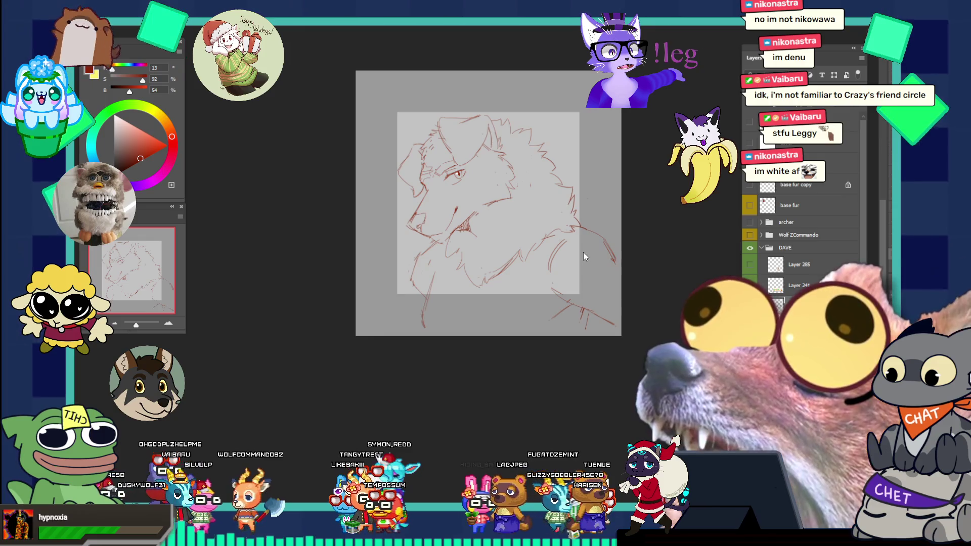
left_click(602, 214)
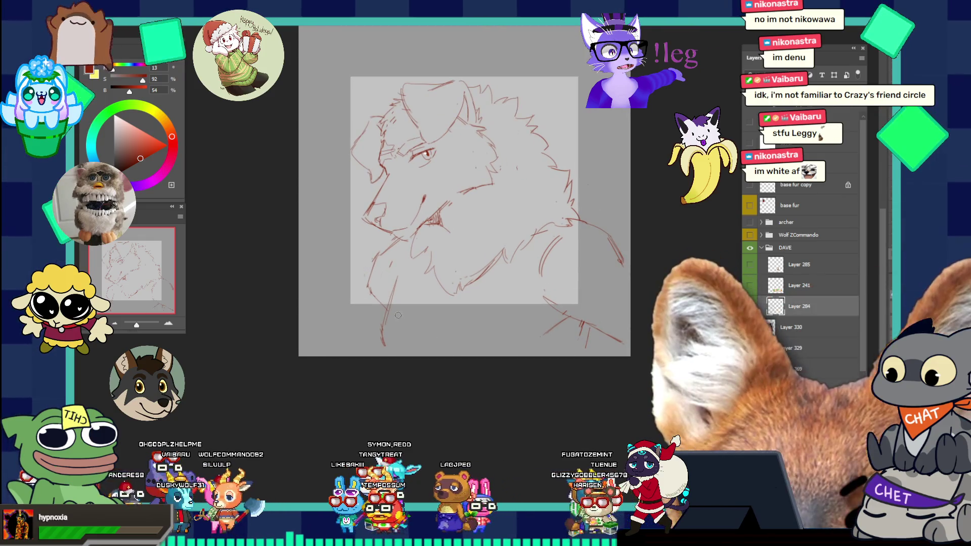
key("bracketright")
key("bracketright")
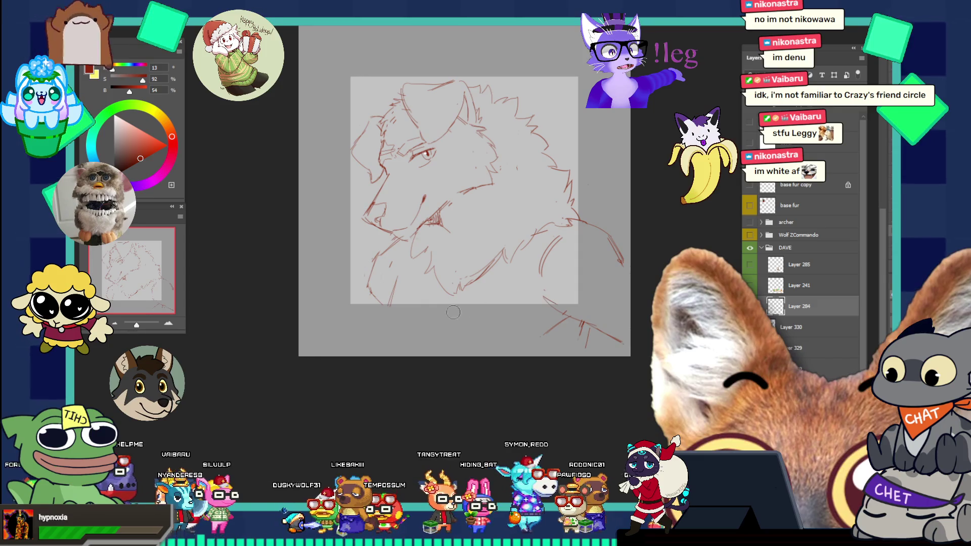
left_click_drag(396, 275, 390, 304)
mouse_move(561, 318)
left_mouse_down()
mouse_move(587, 346)
mouse_move(621, 338)
left_mouse_up()
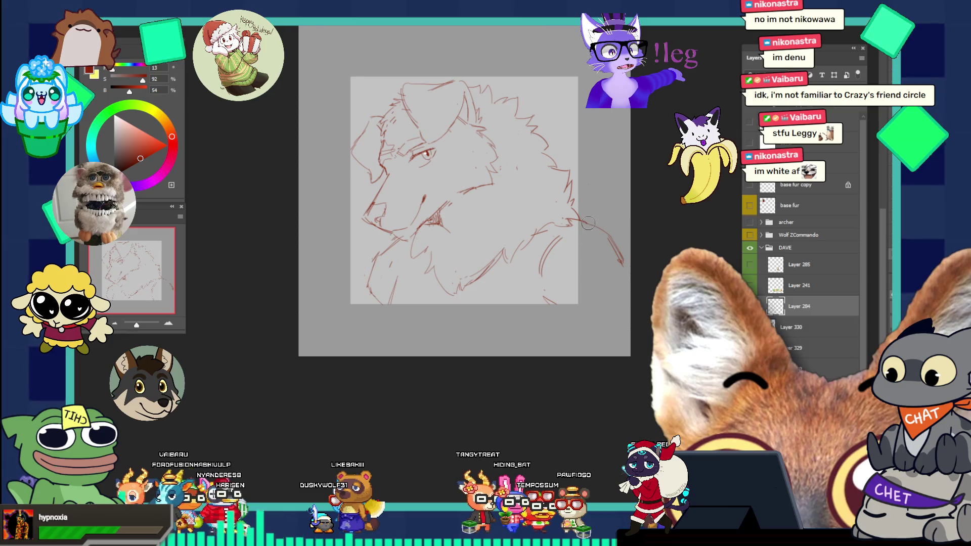
left_click_drag(586, 217, 622, 250)
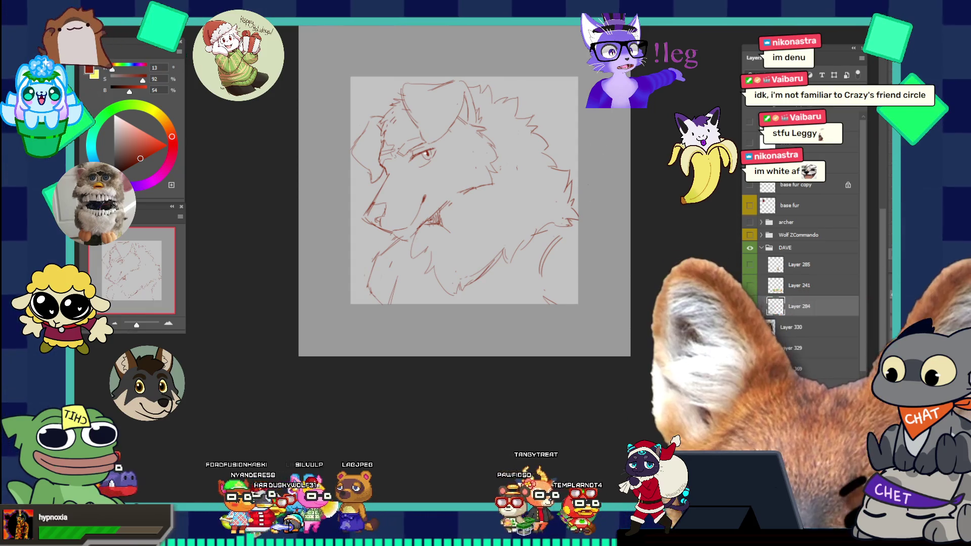
Hide the DAVE sketch, show the archer group, and delete its old red panda sketch layers
left_click(764, 248)
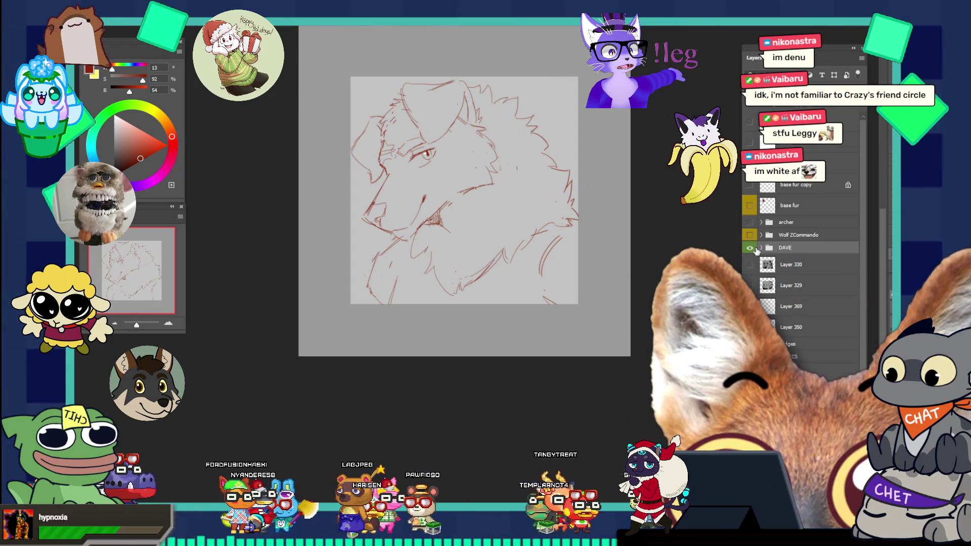
left_click(750, 247)
left_click(750, 224)
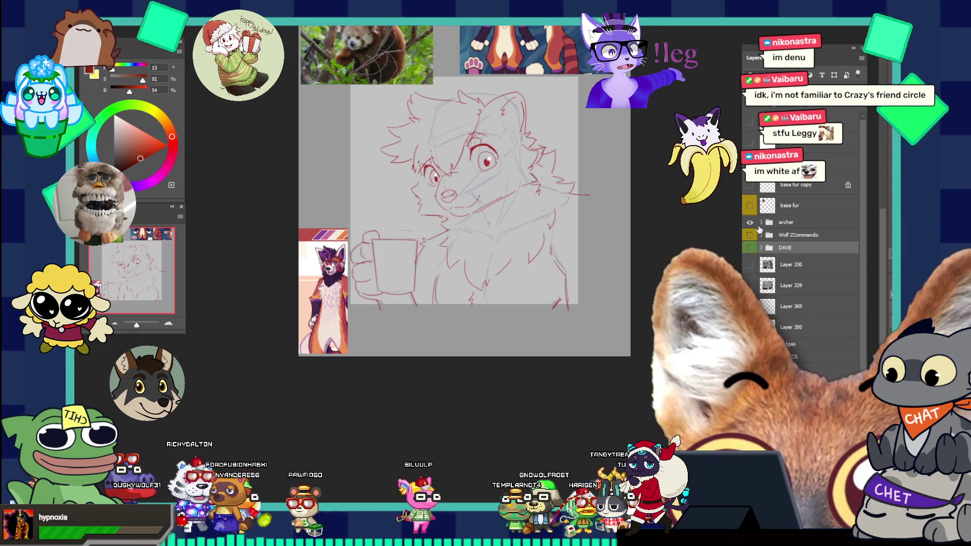
left_click(750, 223)
left_click(750, 224)
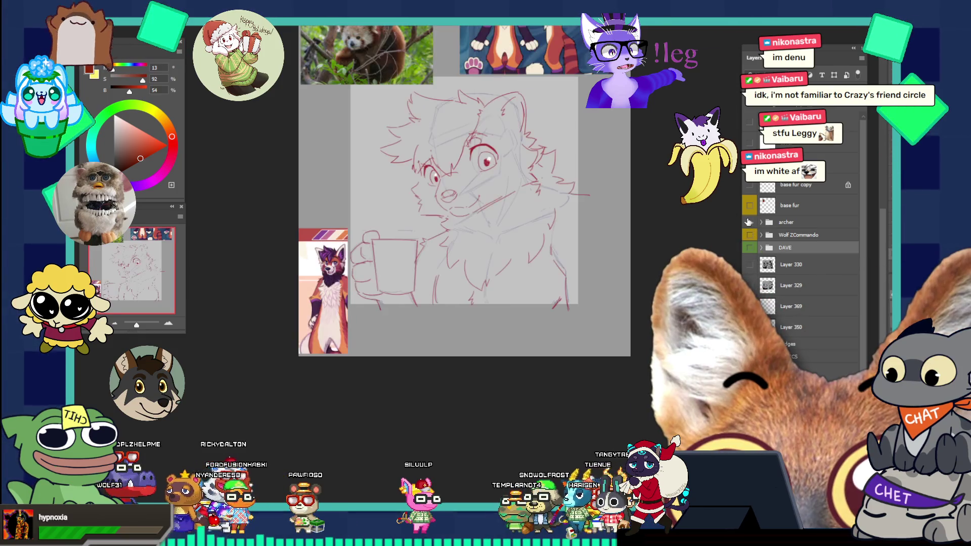
scroll(524, 181, "up", 1)
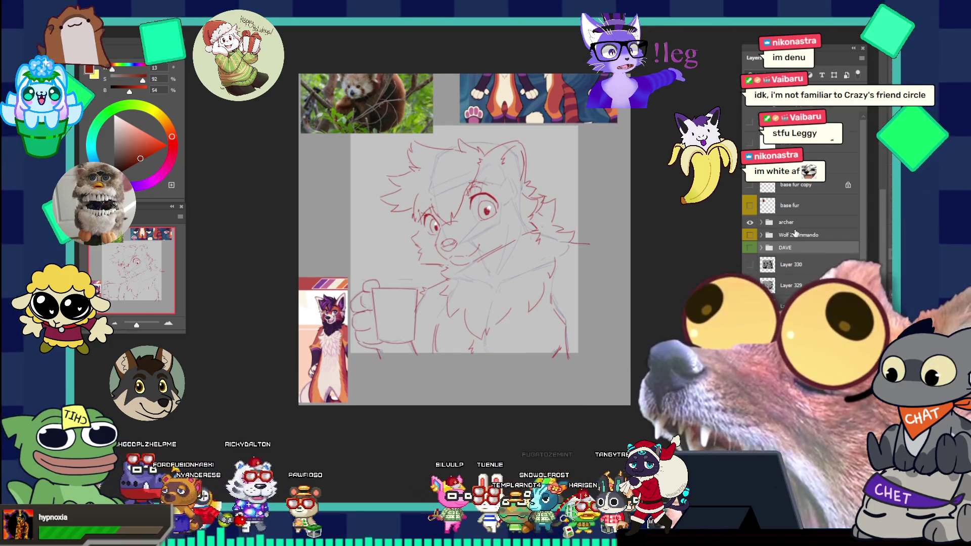
left_click(761, 222)
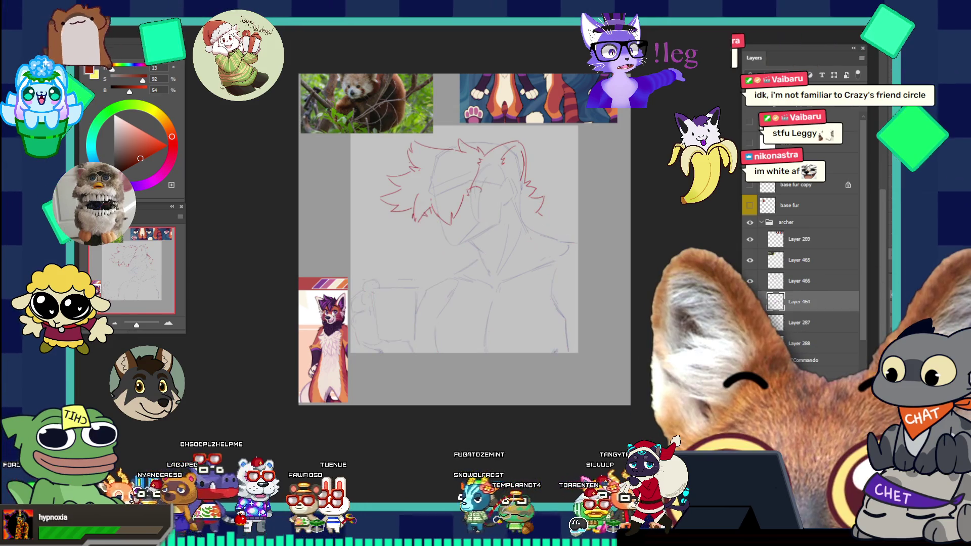
left_click(804, 281, "shift")
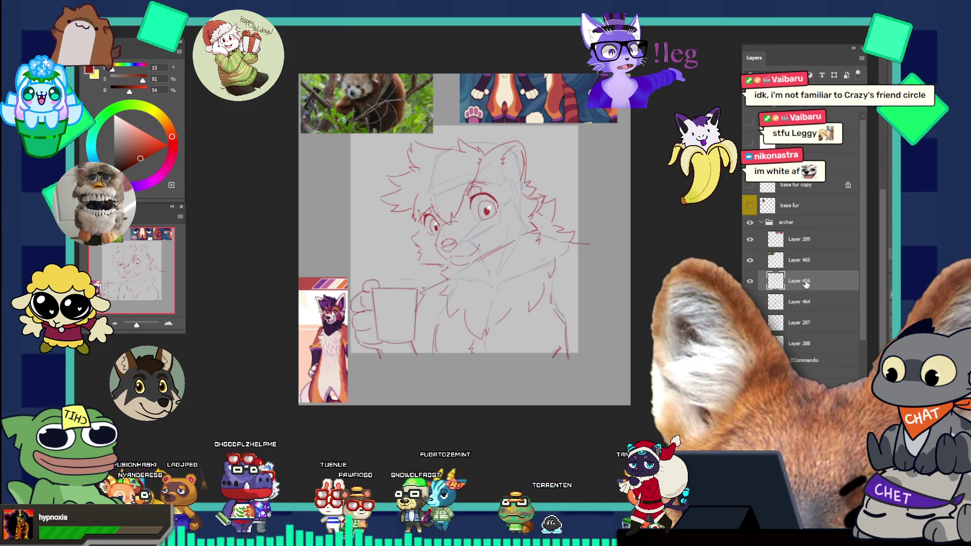
key("Delete")
key("Delete")
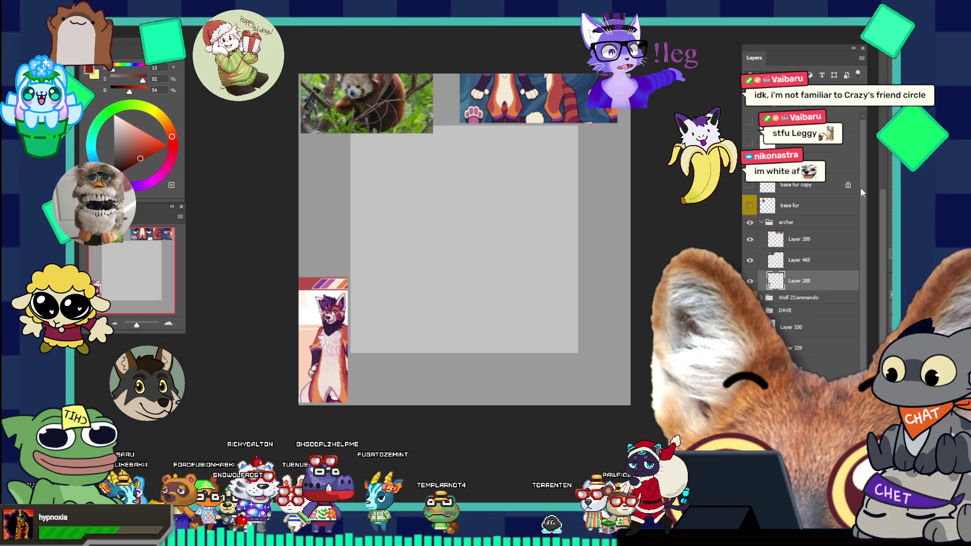
Hide the archer group and toggle Wolf ZCommando and DAVE, leaving both hidden
left_click(762, 222)
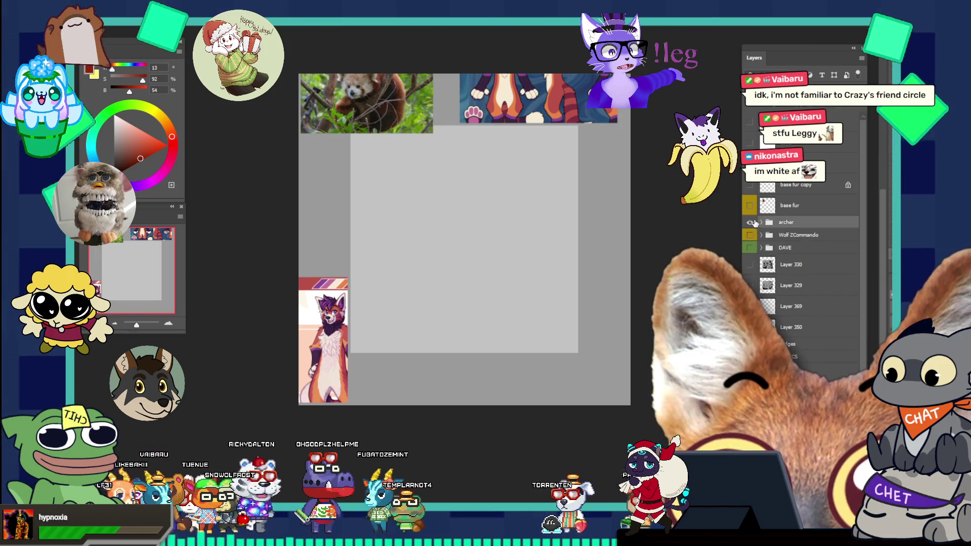
left_click(750, 222)
left_click(750, 234)
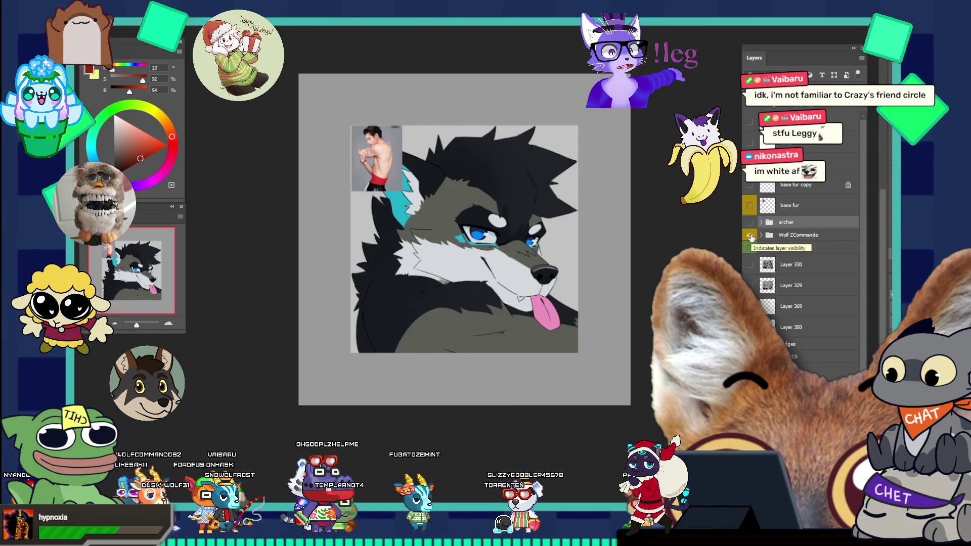
left_click(750, 235)
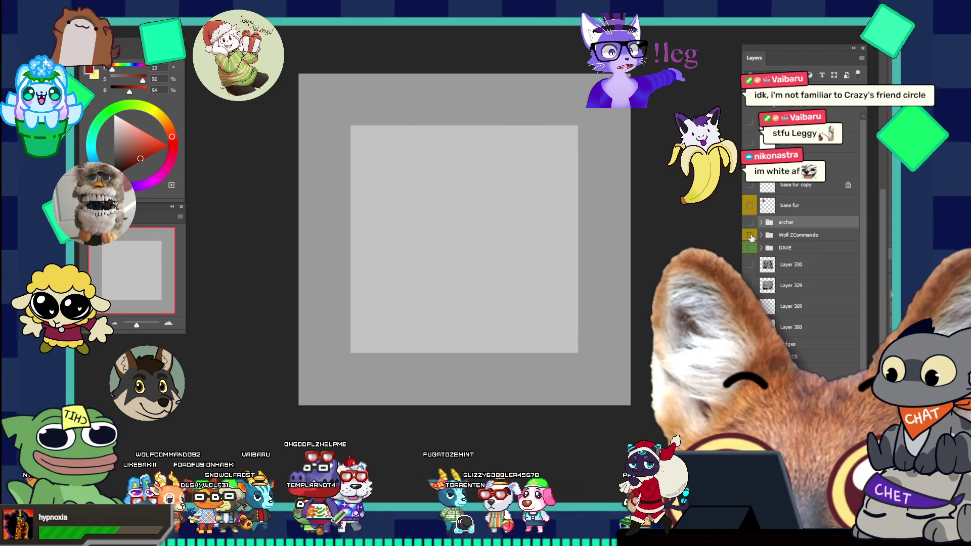
left_click(750, 247)
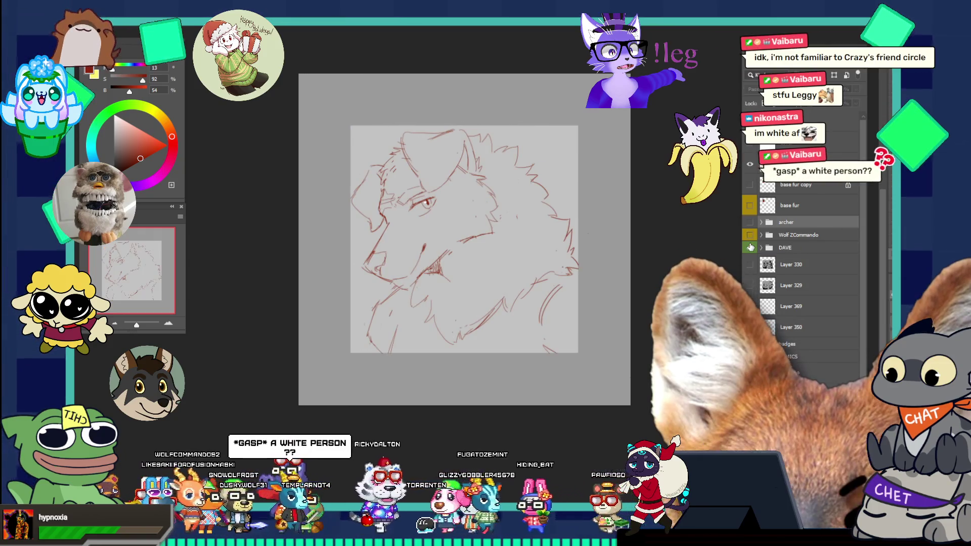
left_click(749, 247)
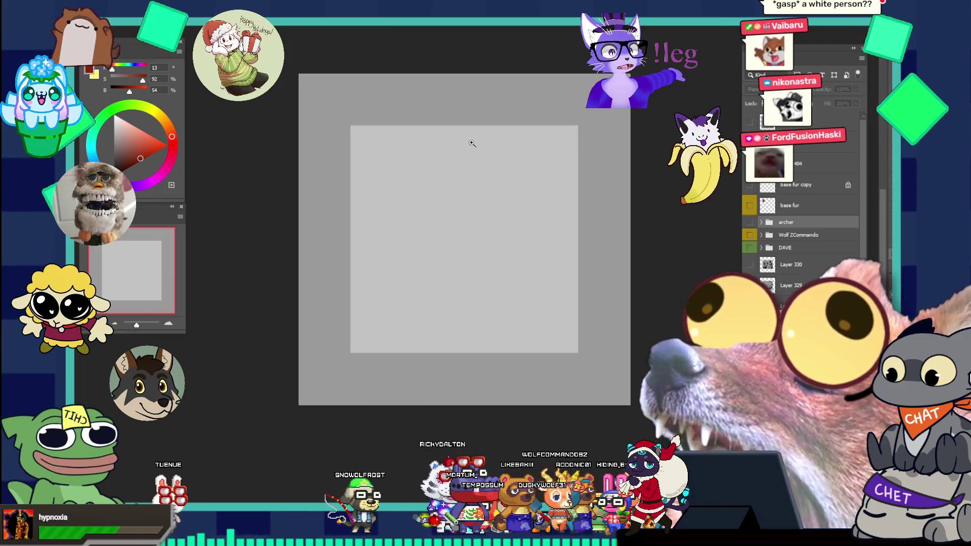
Show the coloured Wolf ZCommando painting again
scroll(471, 144, "up", 1)
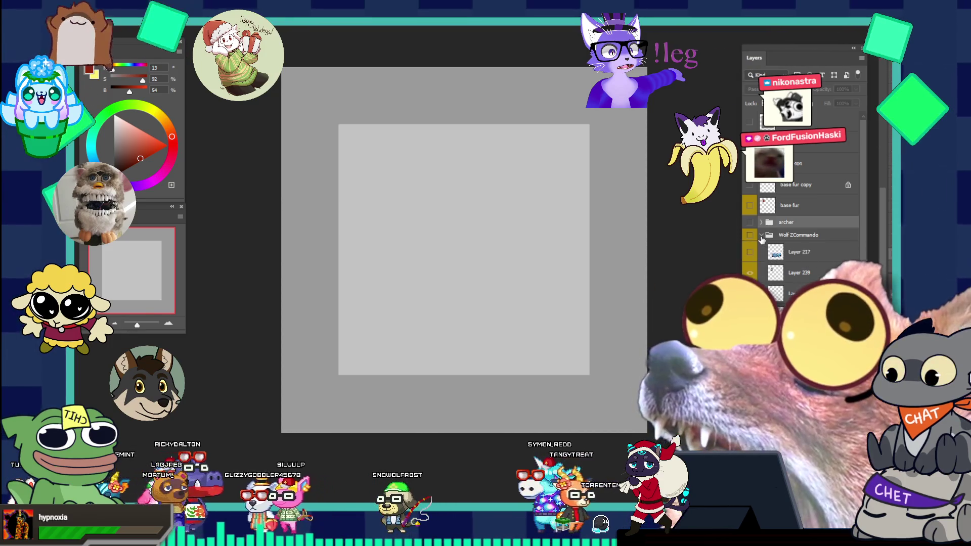
left_click(749, 236)
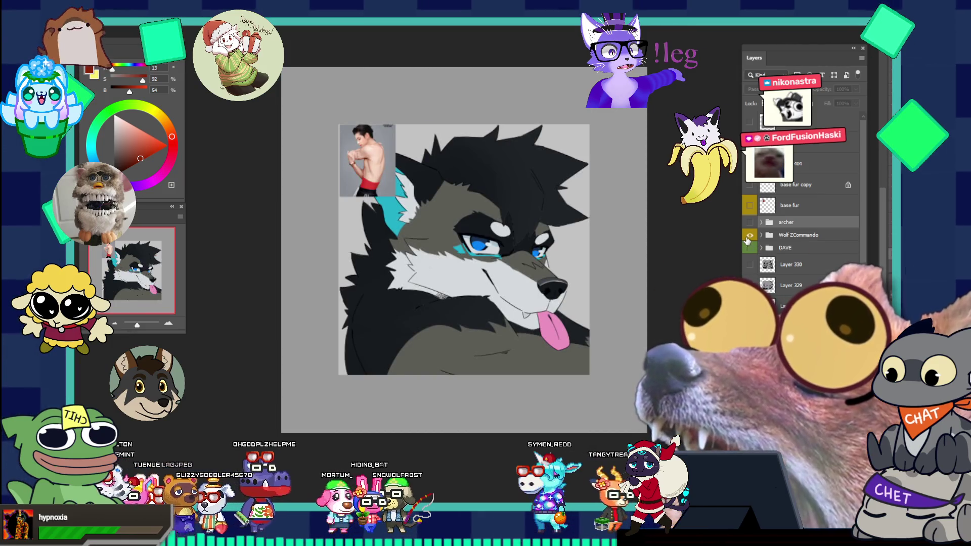
Hide Wolf ZCommando, show the archer group's reference images, and hide the wolf head sketch layer
left_click(749, 236)
left_click(750, 248)
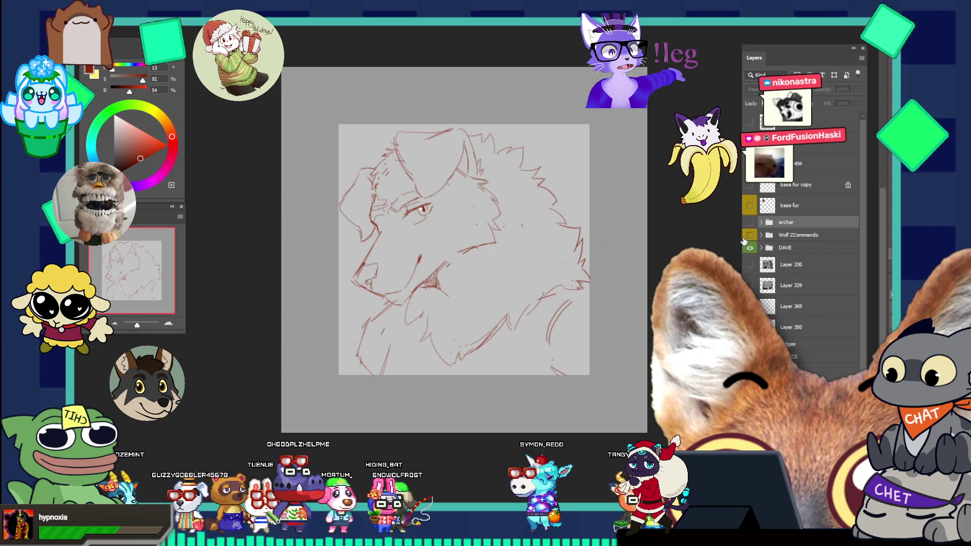
left_click(749, 248)
left_click(749, 222)
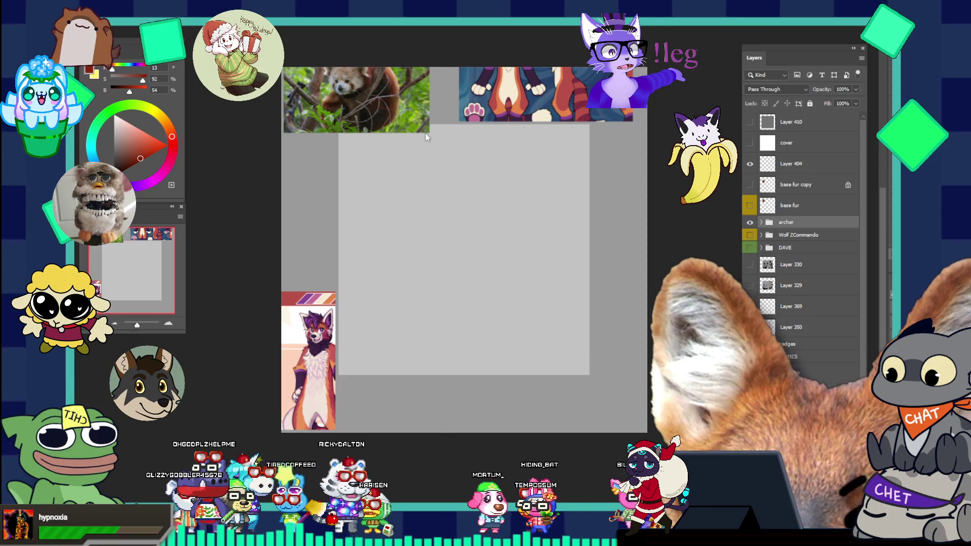
left_click(750, 235)
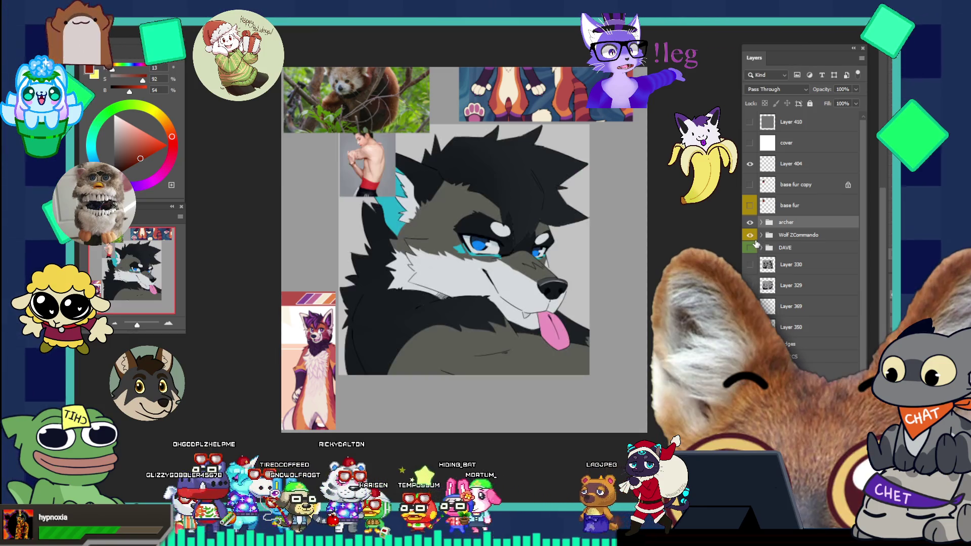
left_click(750, 235)
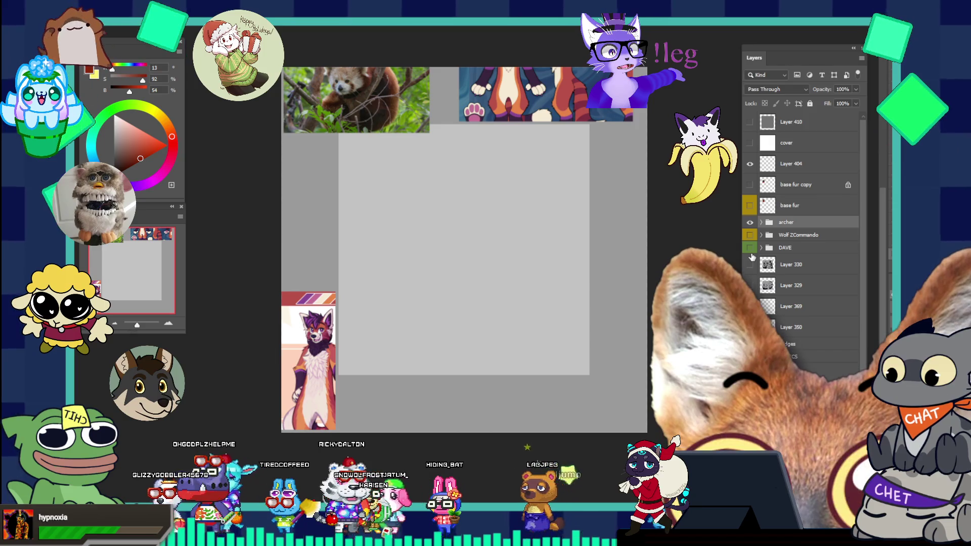
left_click(751, 248)
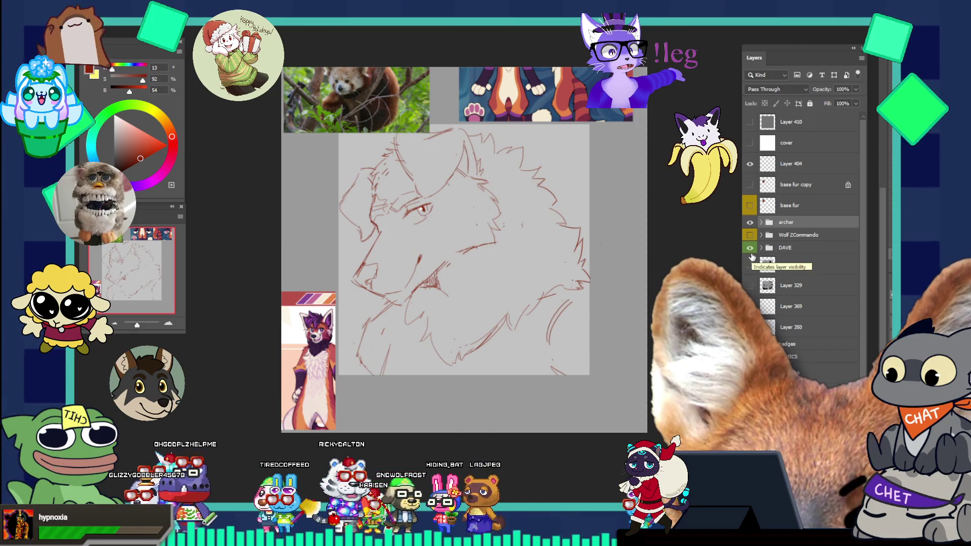
left_click(751, 255)
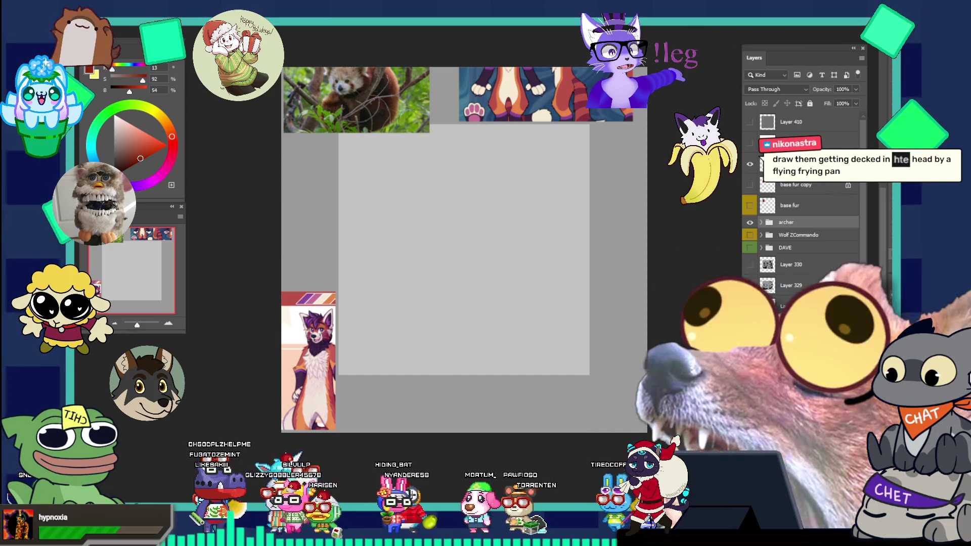
Expand the archer group and pick a layer in it to draw on, framing the red panda references
left_click_drag(484, 206, 504, 154)
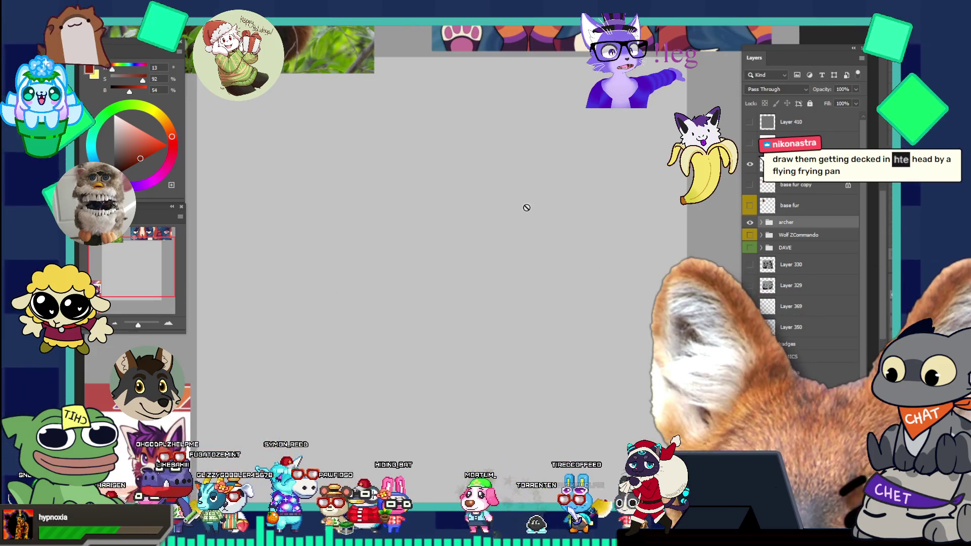
left_click(761, 223)
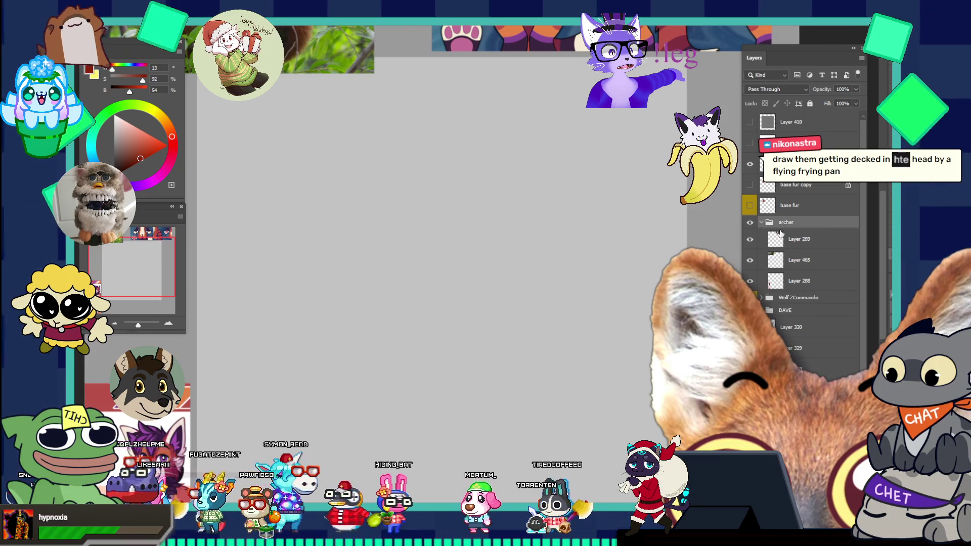
left_click(799, 238)
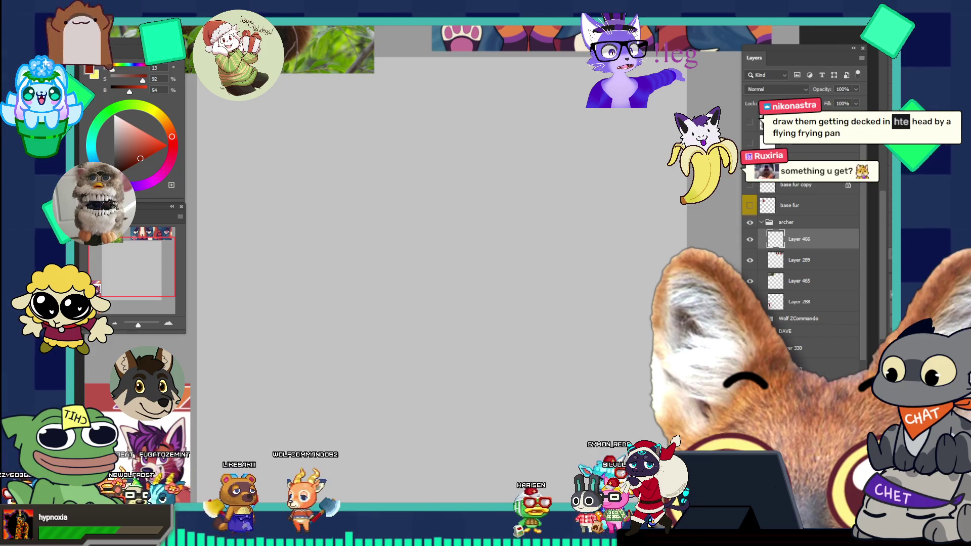
mouse_move(537, 235)
left_mouse_down()
mouse_move(507, 256)
mouse_move(544, 336)
mouse_move(548, 289)
left_mouse_up()
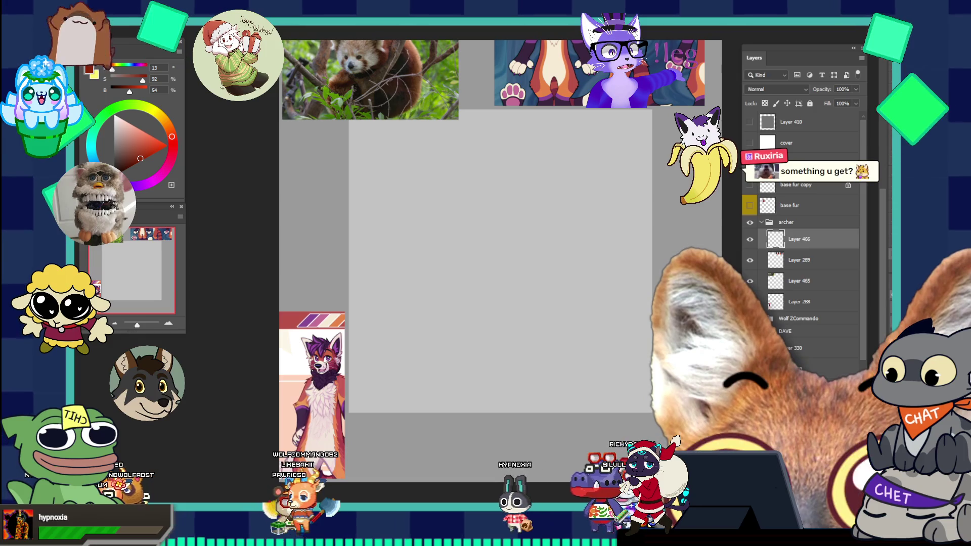
Draw the top curve and the left and right sides of the head outline
left_click(518, 212)
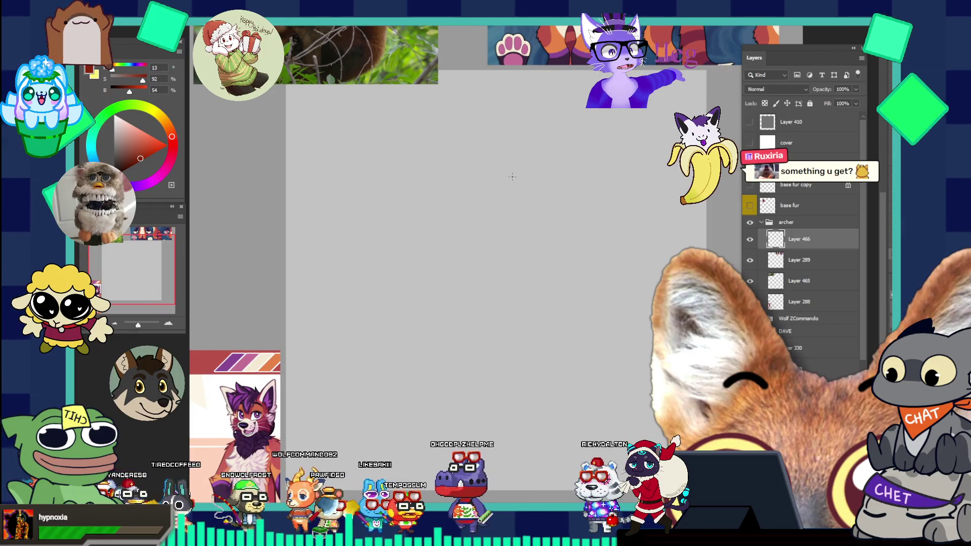
left_click_drag(502, 169, 580, 157)
key("ctrl+z")
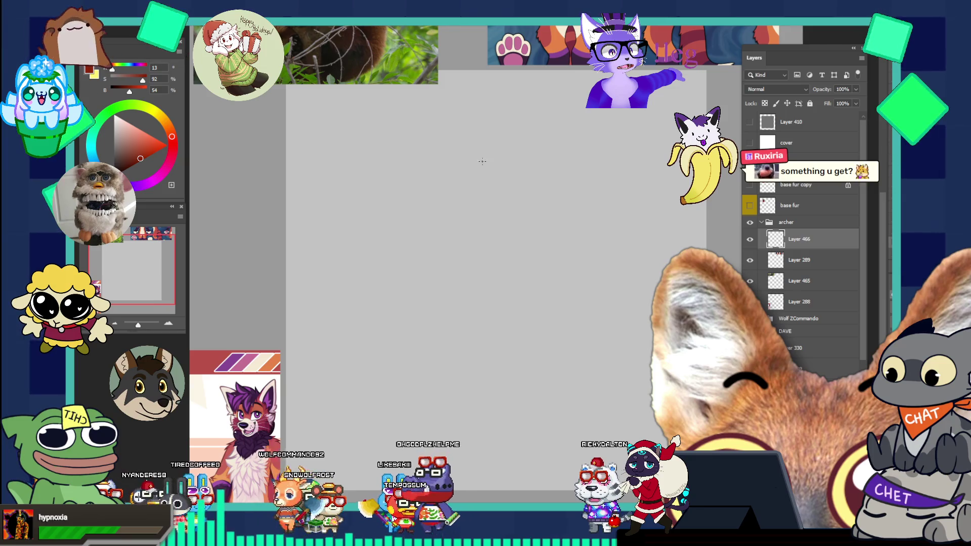
left_click_drag(474, 124, 552, 135)
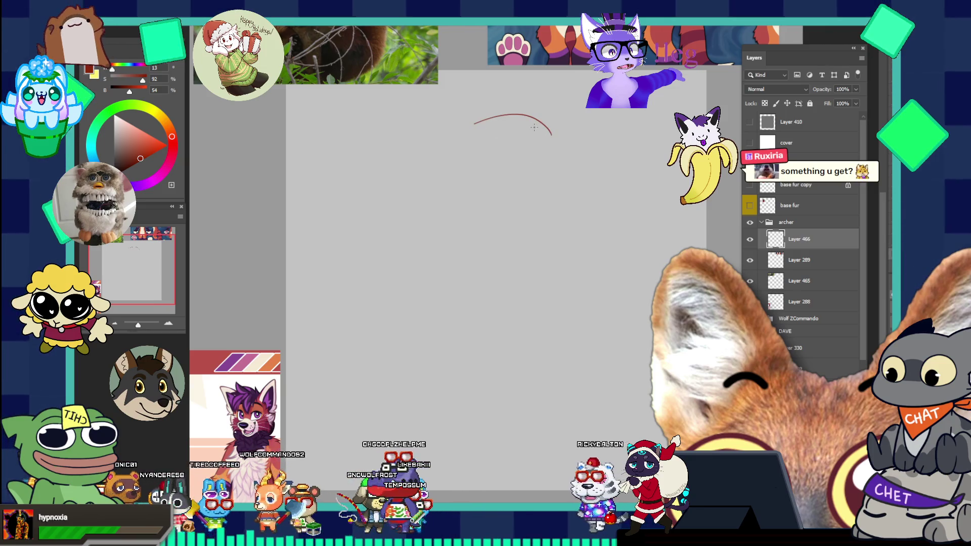
key("ctrl+z")
left_click_drag(469, 128, 517, 107)
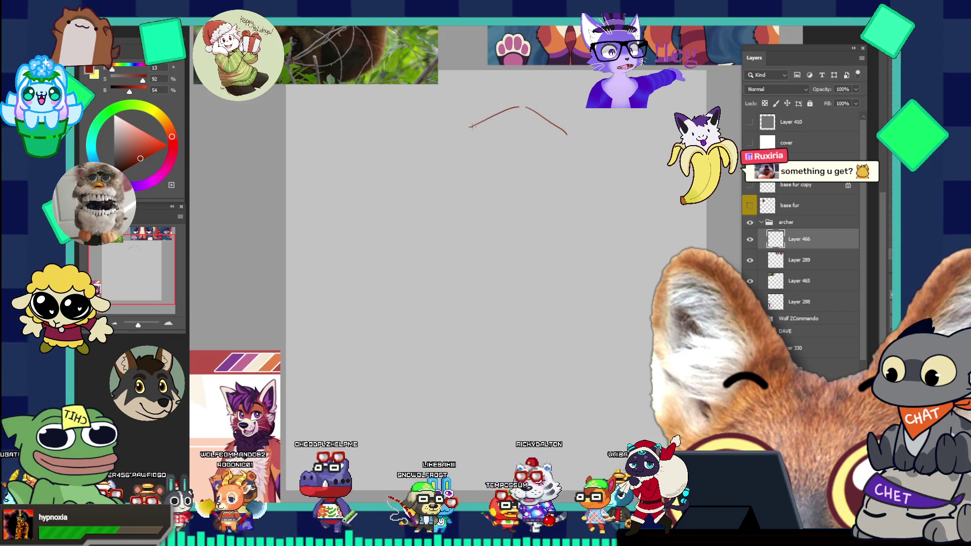
left_click_drag(466, 131, 440, 195)
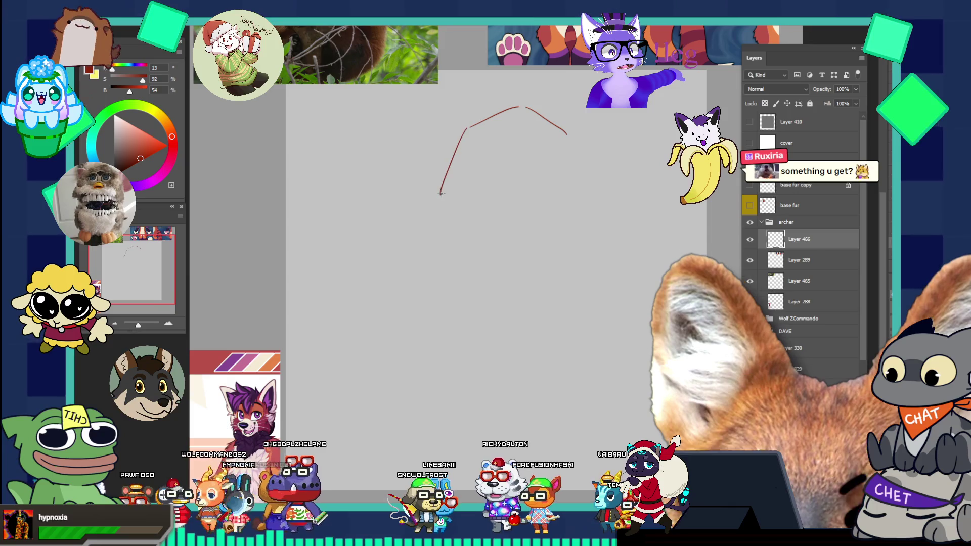
left_click_drag(573, 179, 567, 196)
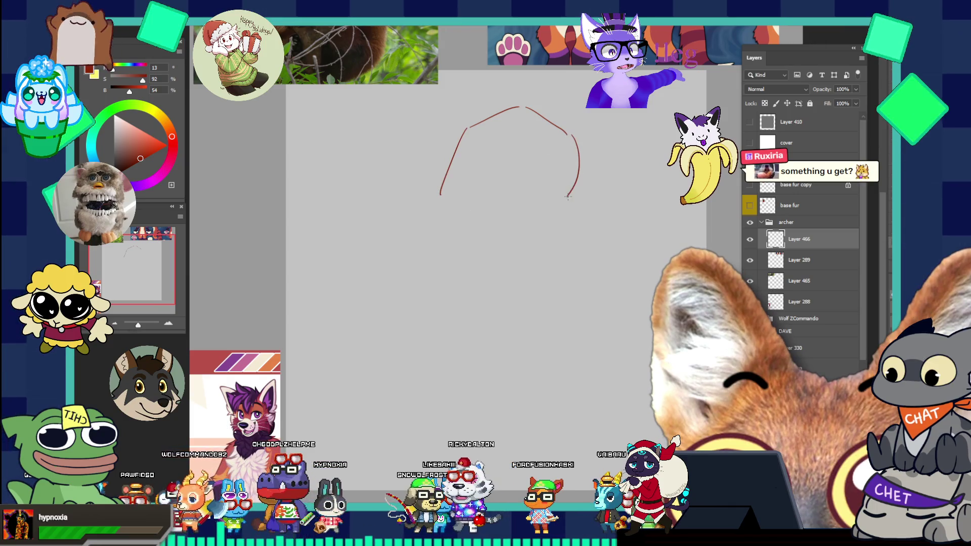
left_click_drag(569, 137, 572, 180)
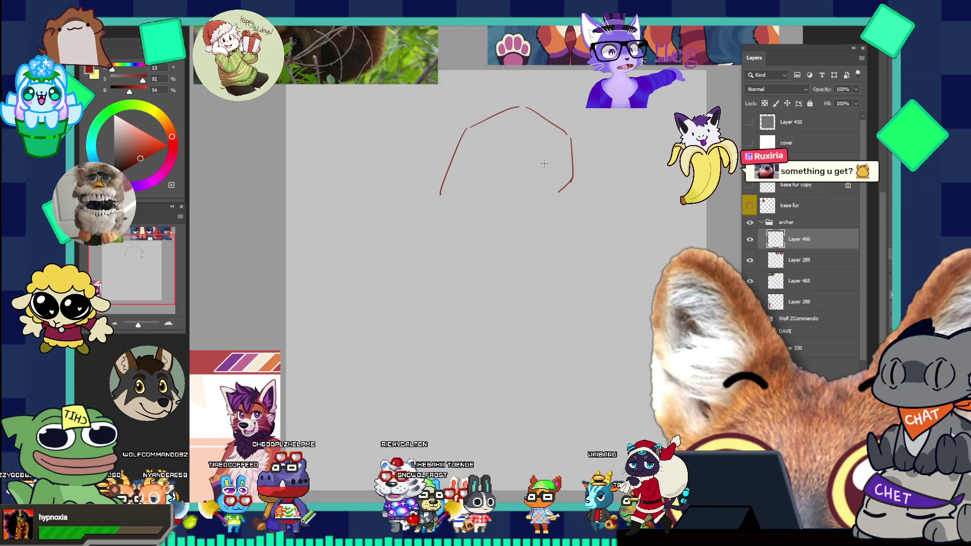
Rough in the face lines, the lower face and the left side of the muzzle, redoing overlong strokes
left_click_drag(519, 150, 575, 191)
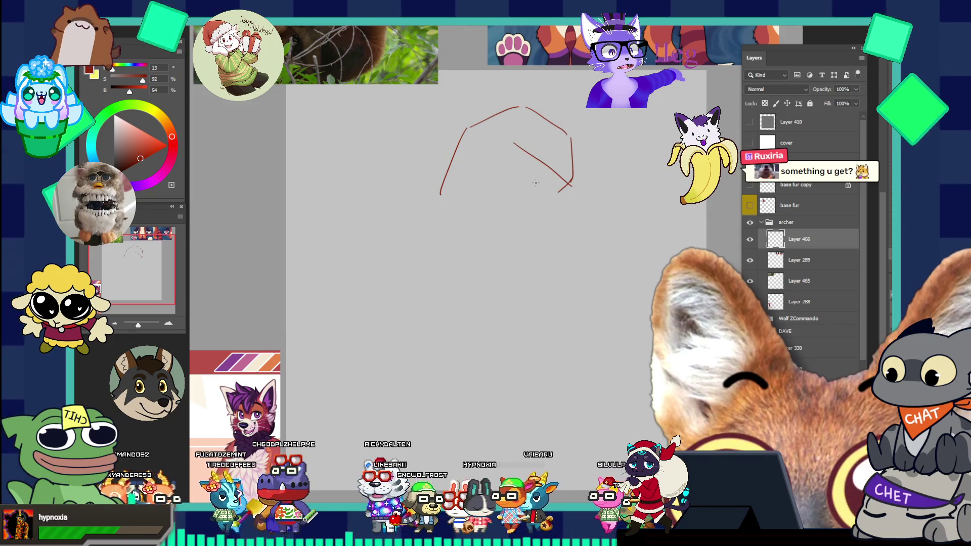
mouse_move(533, 191)
left_mouse_down()
mouse_move(549, 204)
mouse_move(552, 227)
left_mouse_up()
key("ctrl+z")
left_click_drag(565, 191, 565, 218)
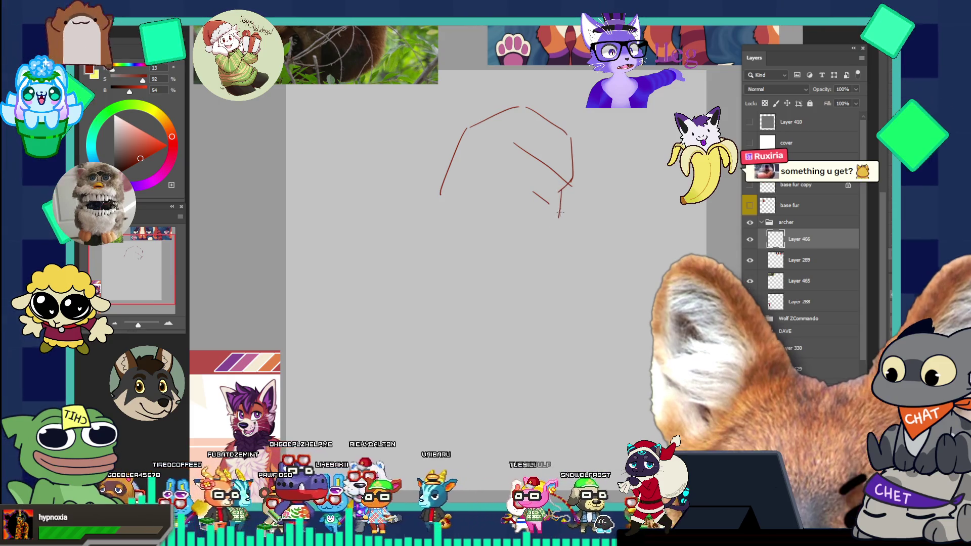
left_click_drag(556, 218, 503, 270)
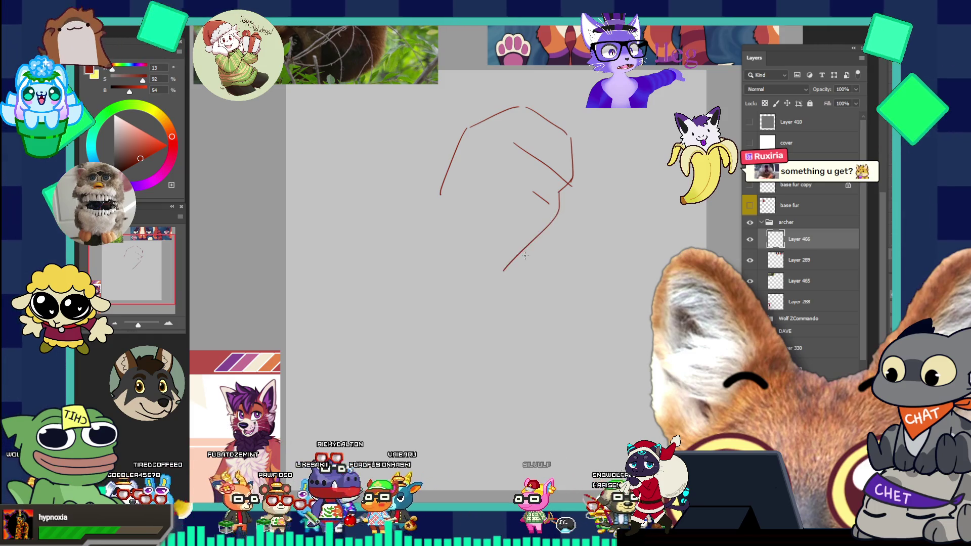
key("ctrl+z")
left_click_drag(553, 217, 524, 248)
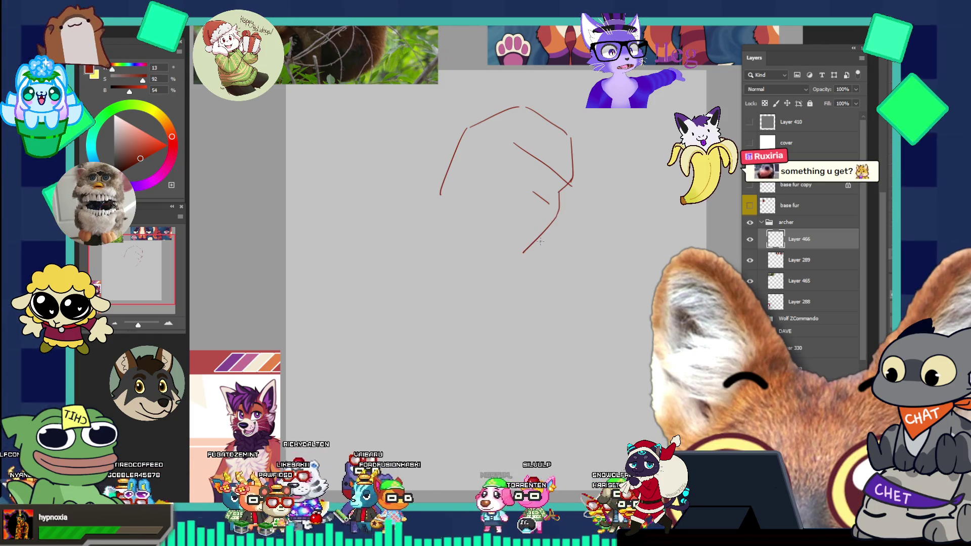
key("ctrl+z")
mouse_move(553, 219)
left_mouse_down()
mouse_move(498, 261)
mouse_move(512, 269)
left_mouse_up()
key("ctrl+z")
key("ctrl+z")
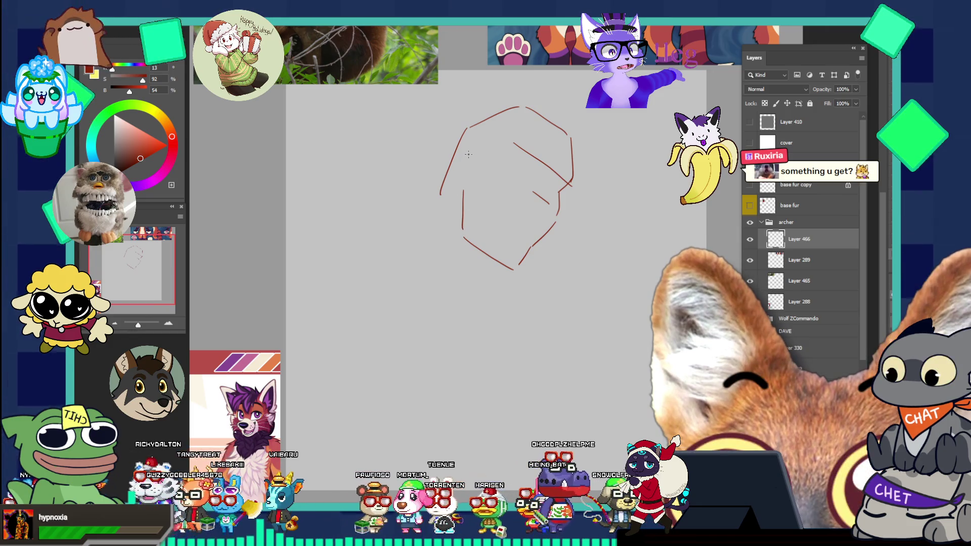
left_click_drag(452, 151, 454, 210)
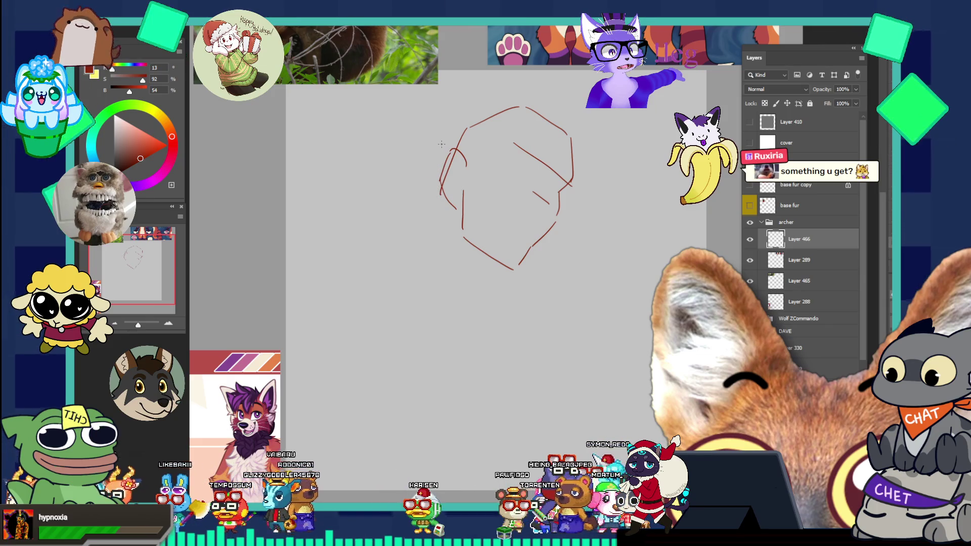
Draw a cheek line running down-left from the head, redrawing it until it fits
left_click_drag(447, 199, 409, 249)
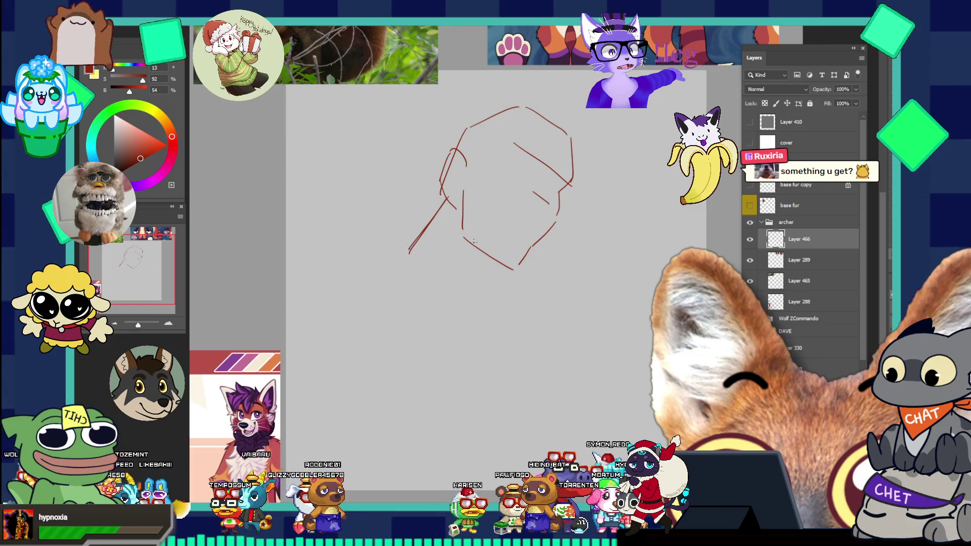
key("ctrl+z")
left_click_drag(439, 201, 409, 243)
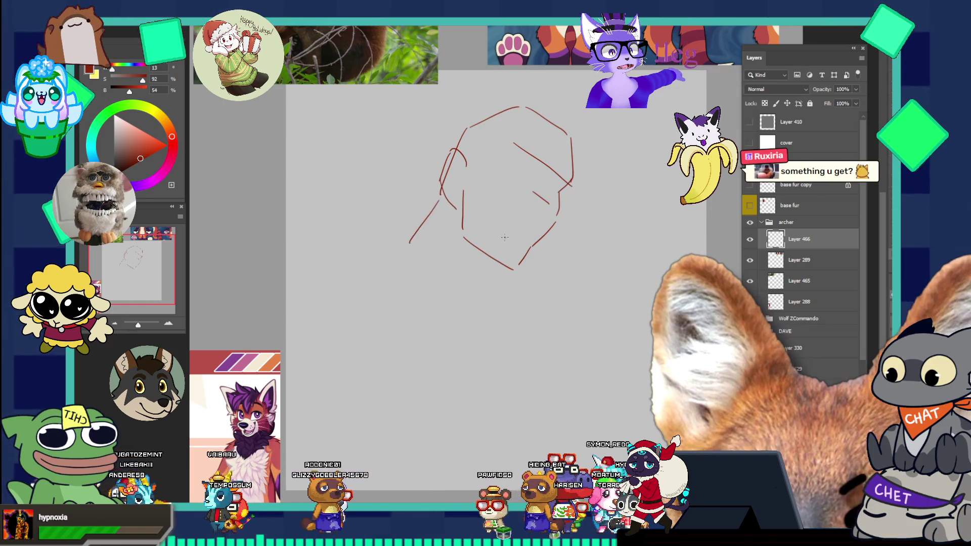
key("ctrl+z")
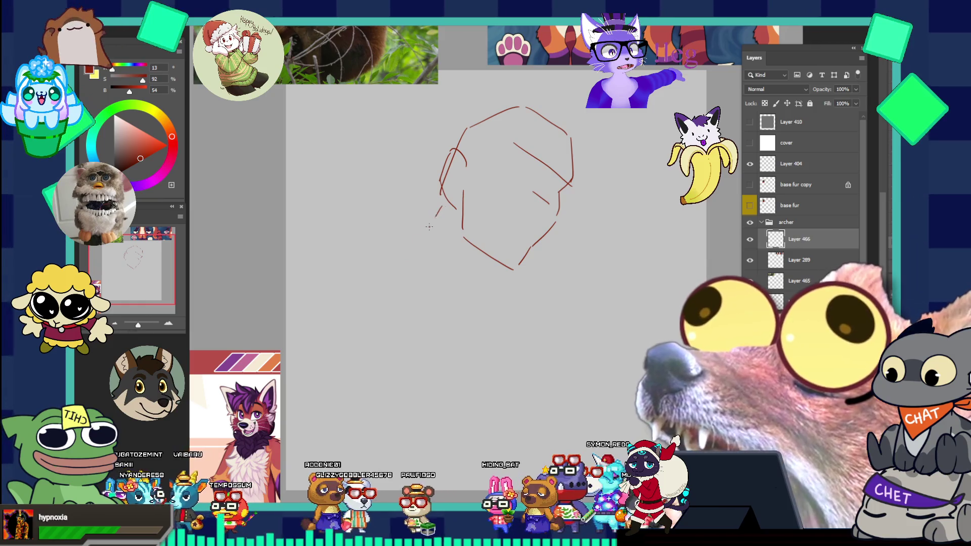
left_click_drag(442, 206, 405, 258)
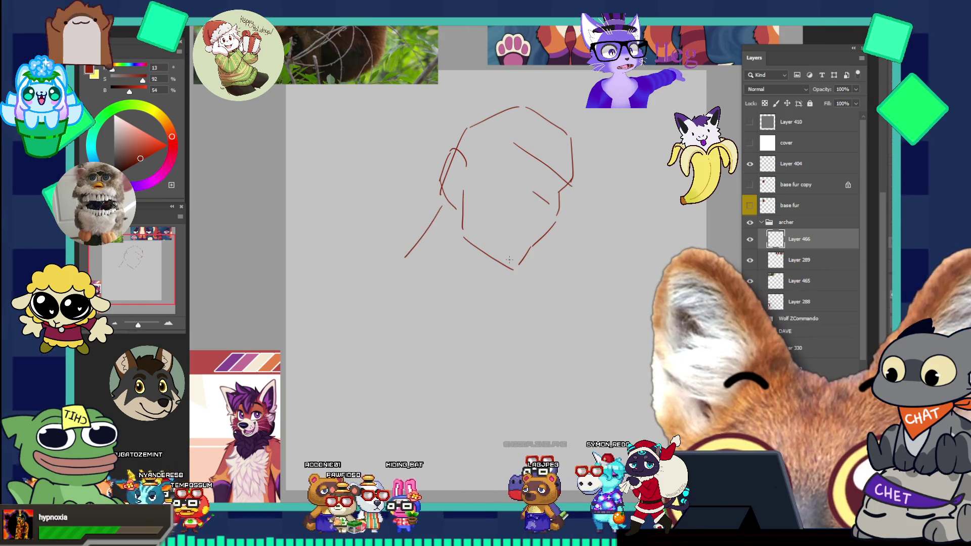
Add a short bottom jaw line, a small nose mark and a line beside the nose
left_click_drag(493, 261, 512, 268)
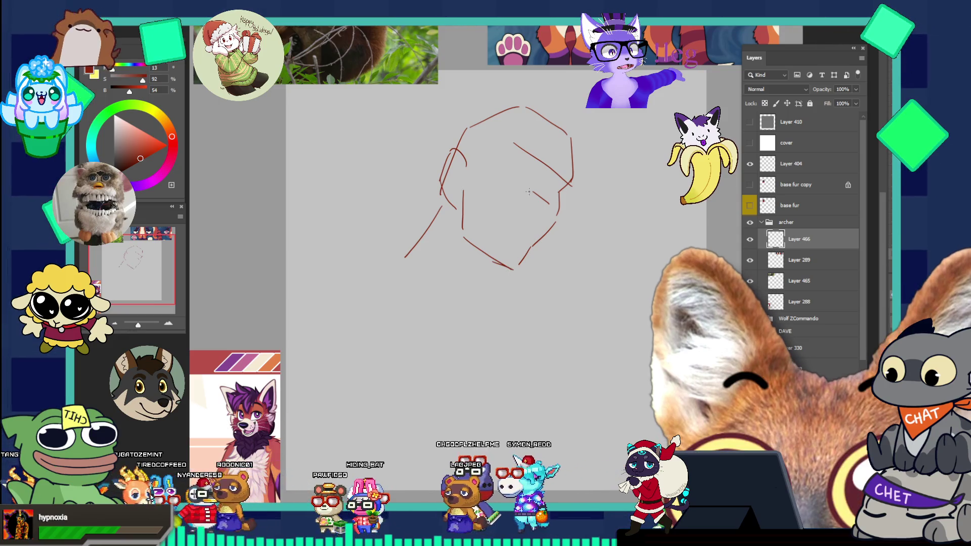
left_click_drag(453, 195, 463, 193)
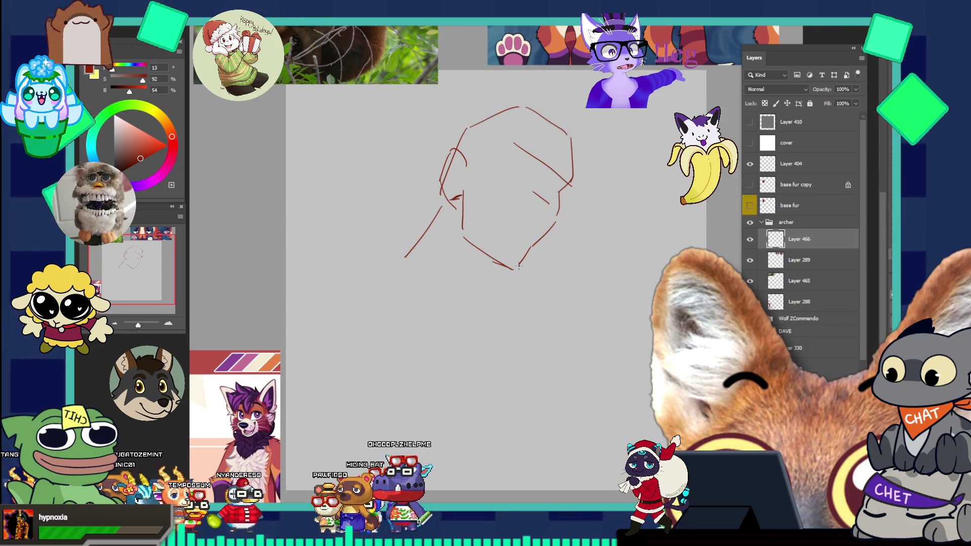
left_click_drag(469, 195, 461, 234)
key("ctrl+z")
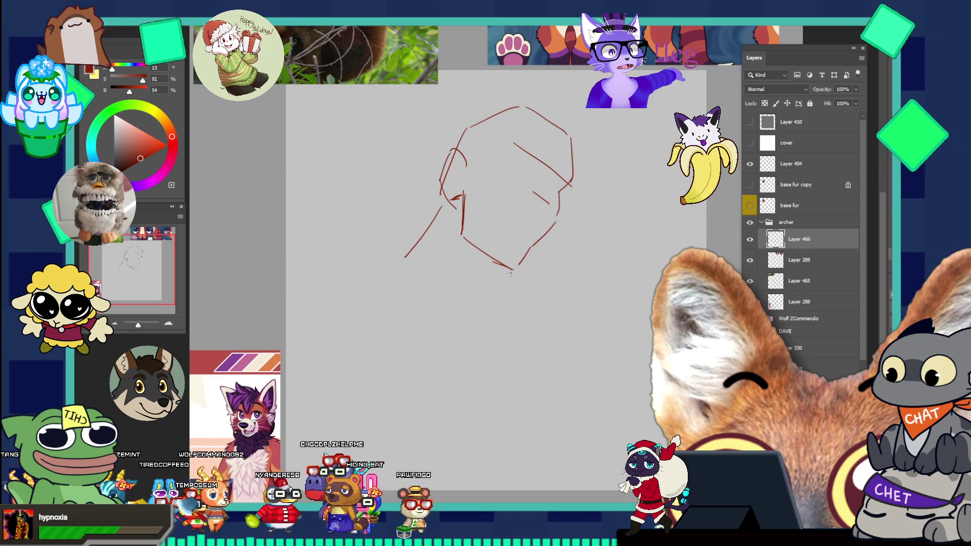
mouse_move(459, 198)
left_mouse_down()
mouse_move(460, 227)
mouse_move(525, 278)
left_mouse_up()
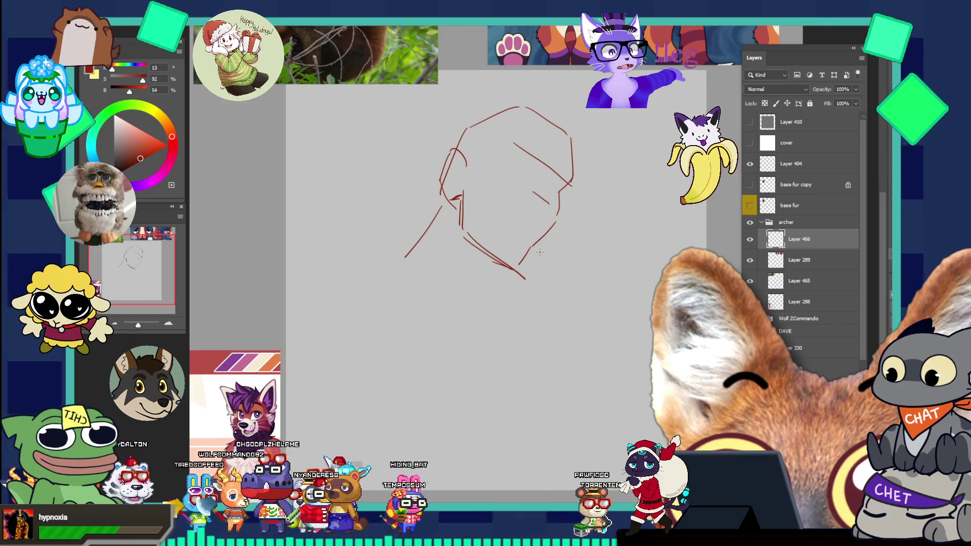
Erase the lower jaw strokes, draw a new curved chin line, and loop a selection around the head
left_click_drag(468, 238, 524, 275)
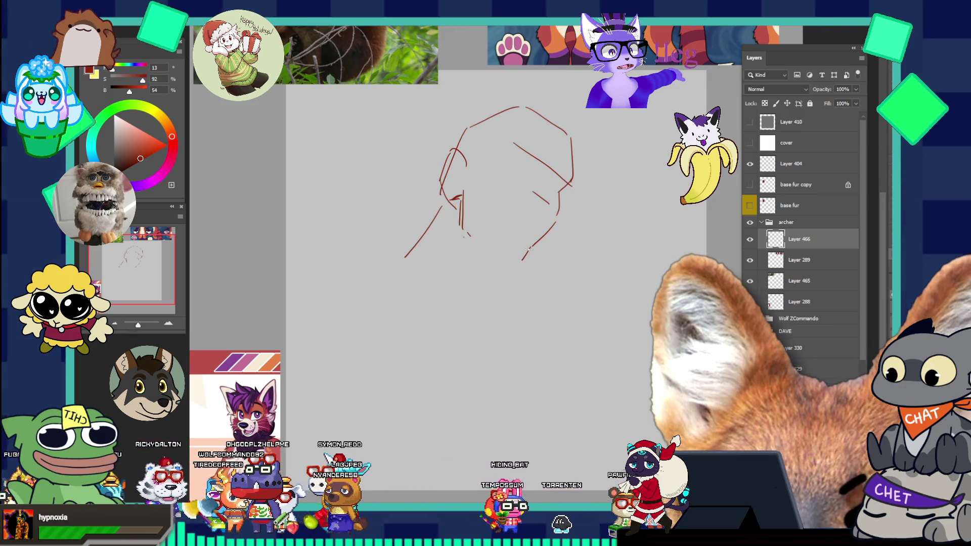
left_click_drag(465, 233, 504, 267)
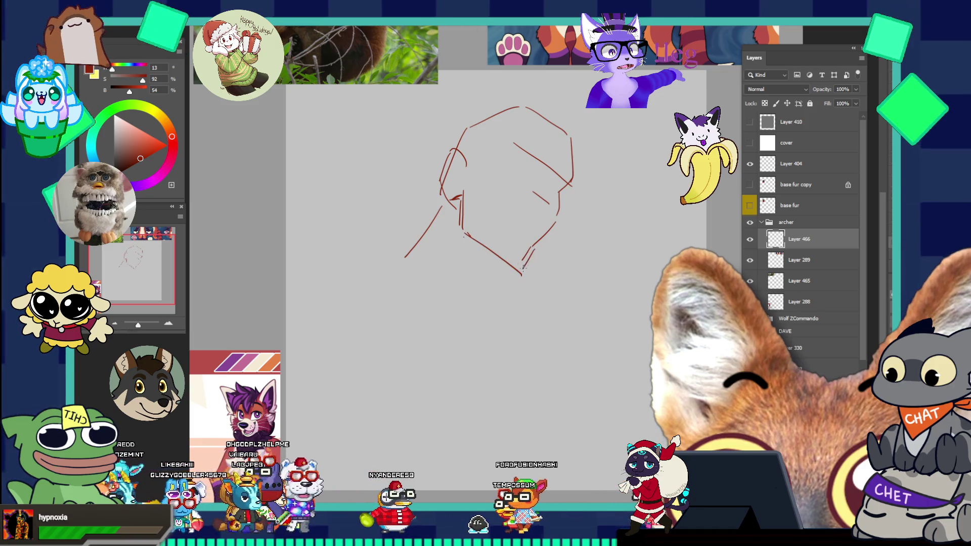
left_click_drag(534, 248, 524, 274)
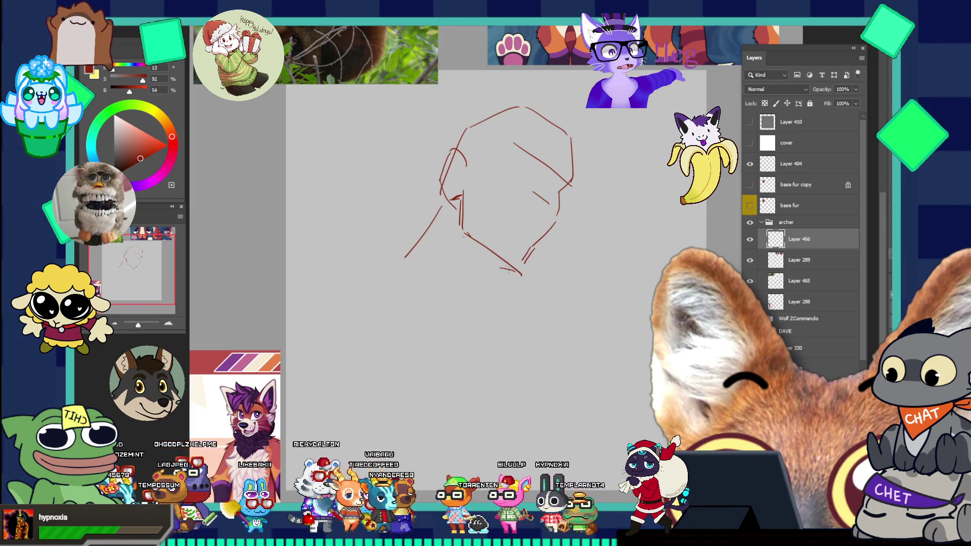
left_click_drag(514, 272, 471, 301)
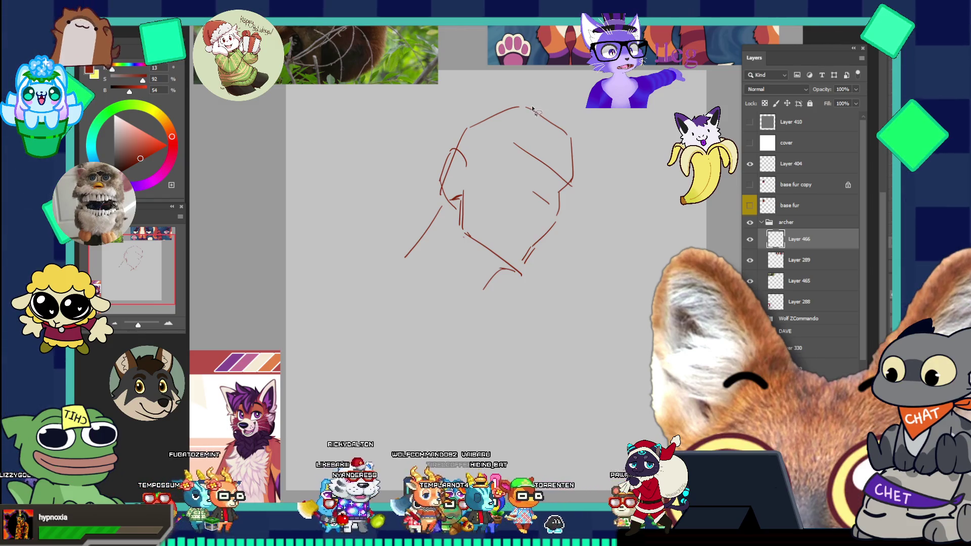
mouse_move(543, 95)
left_mouse_down()
mouse_move(458, 207)
mouse_move(435, 303)
mouse_move(581, 318)
mouse_move(596, 131)
left_mouse_up()
Shift the selected head sketch slightly right and down, then commit and deselect
key("ctrl+t")
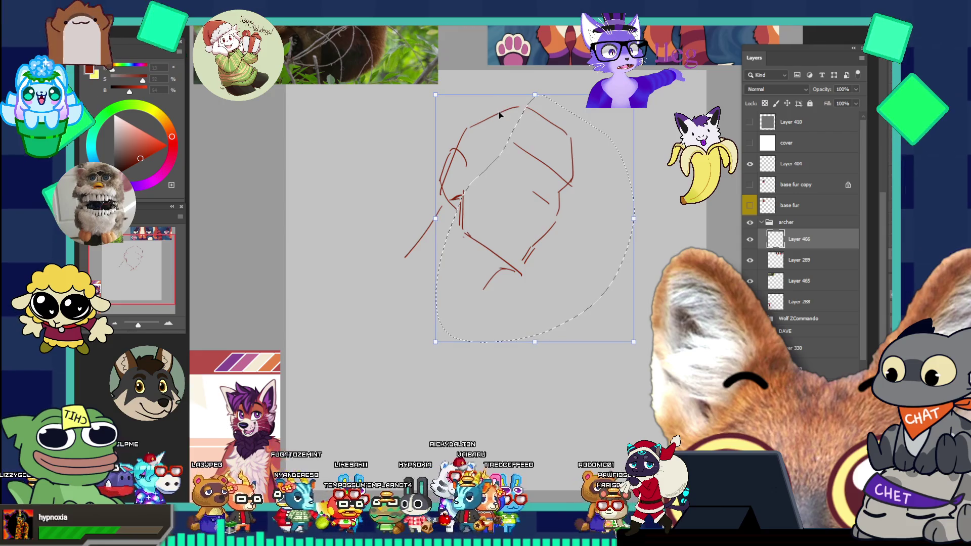
left_click_drag(548, 150, 566, 154)
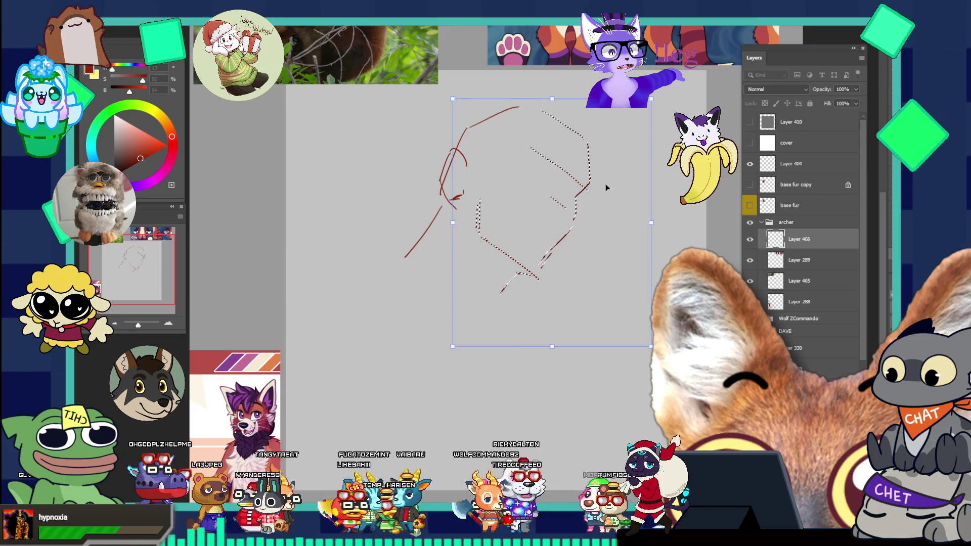
key("Return")
key("ctrl+d")
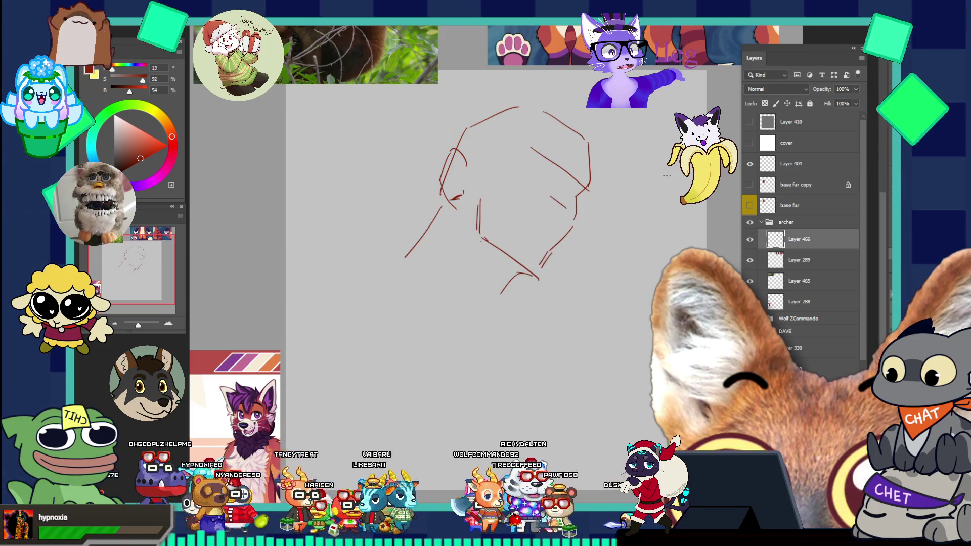
Redraw the top-of-head strokes
left_click_drag(468, 127, 557, 111)
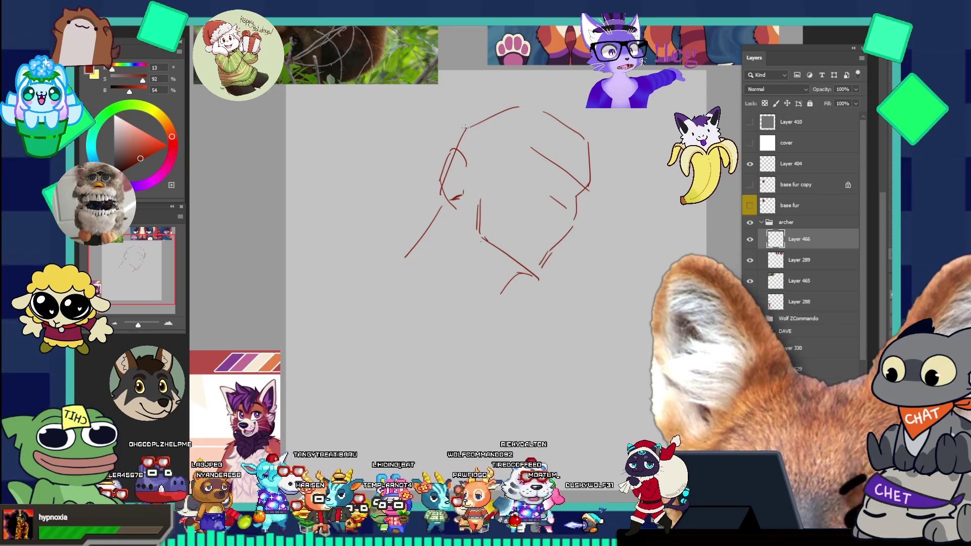
key("ctrl+z")
left_click_drag(480, 126, 541, 108)
left_click_drag(466, 123, 536, 105)
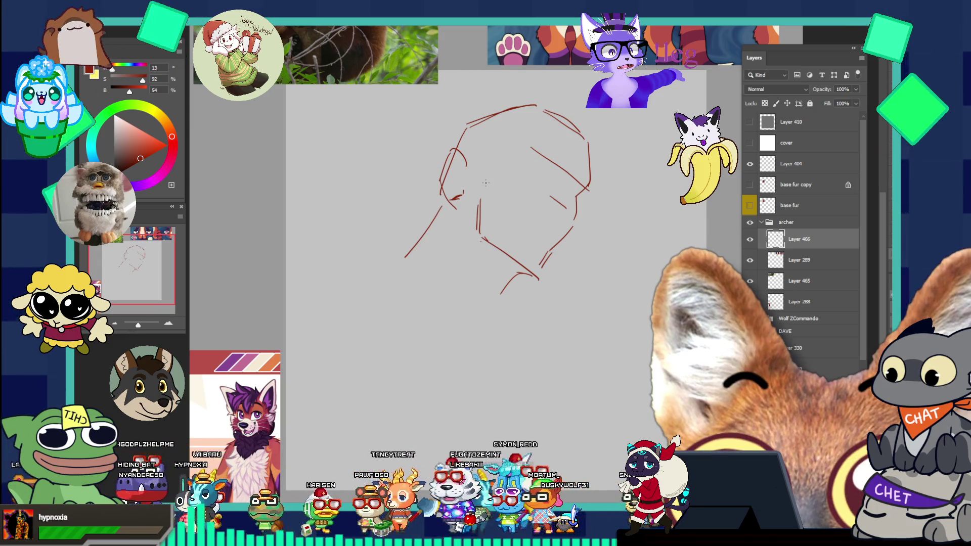
Erase the old left ear and cheek lines, redraw the left head side and inner ear, and add the chin line
key("e")
left_click_drag(478, 202, 461, 202)
mouse_move(453, 152)
left_mouse_down()
mouse_move(450, 178)
mouse_move(470, 176)
left_mouse_up()
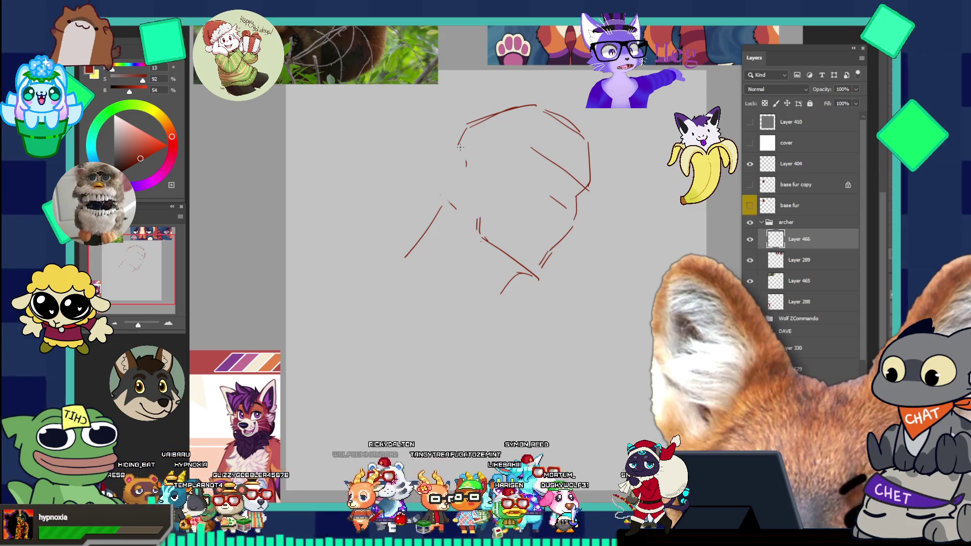
key("b")
left_click_drag(458, 130, 440, 202)
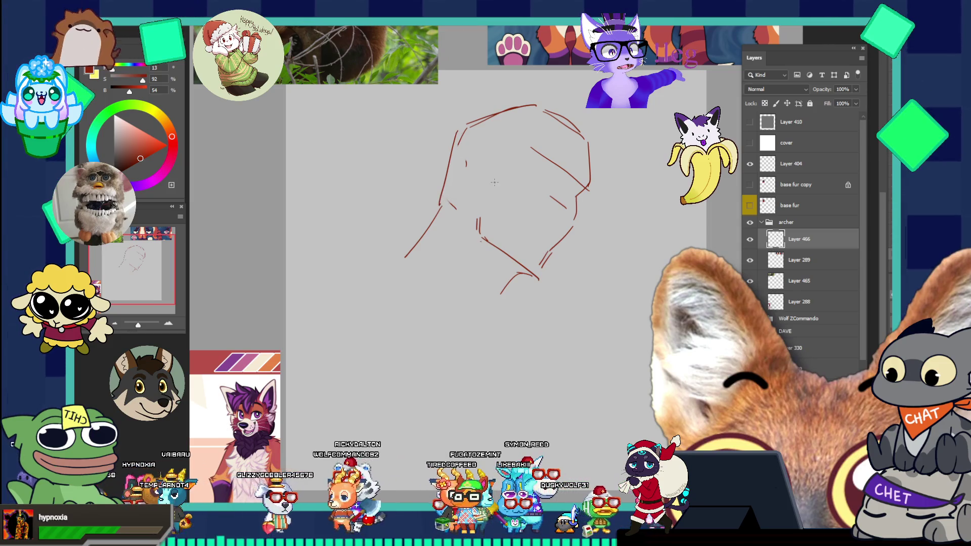
mouse_move(466, 162)
left_mouse_down()
mouse_move(483, 170)
mouse_move(458, 195)
mouse_move(473, 230)
mouse_move(480, 216)
mouse_move(478, 242)
left_mouse_up()
key("e")
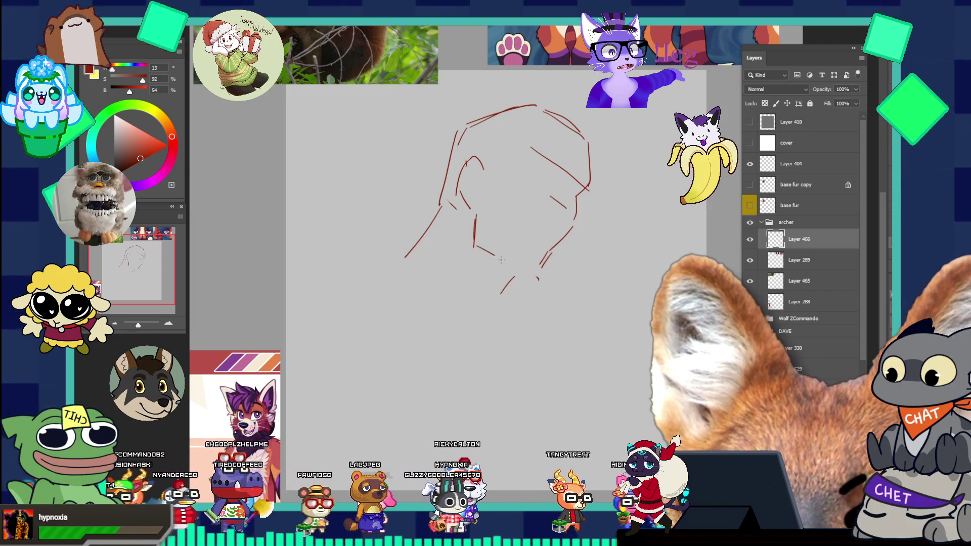
left_click_drag(482, 246, 530, 276)
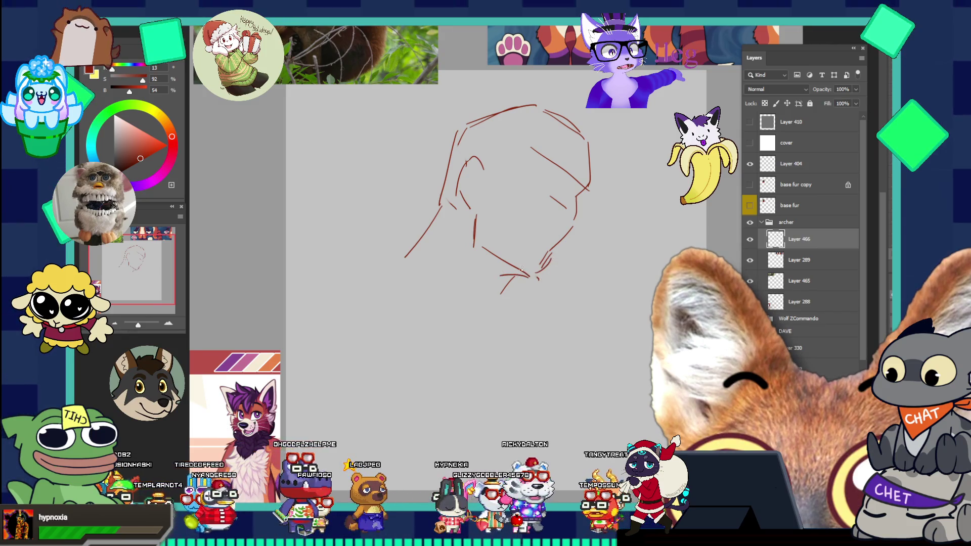
Add a chin stroke and two neck lines running down-left
mouse_move(508, 276)
left_mouse_down()
mouse_move(532, 275)
mouse_move(497, 303)
left_mouse_up()
key("ctrl+z")
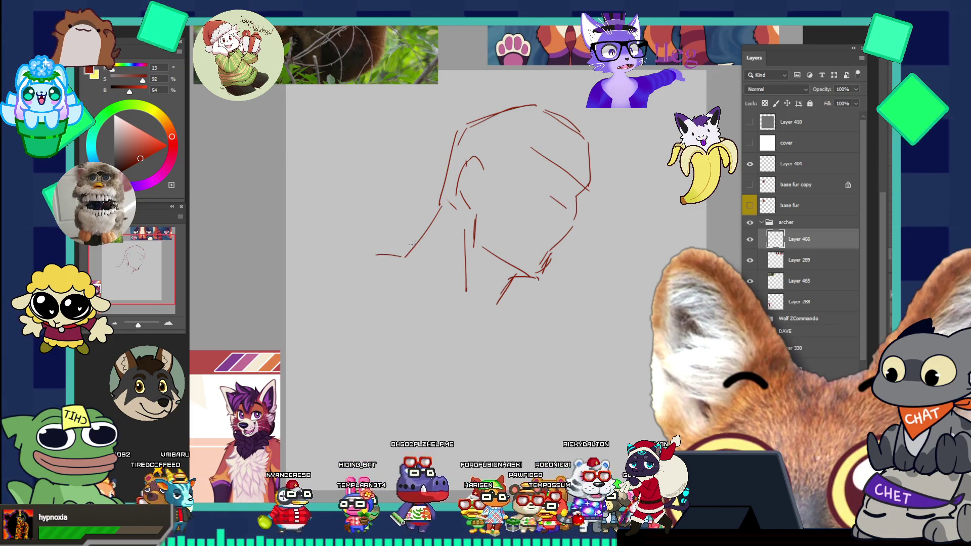
left_click_drag(384, 258, 356, 277)
left_click_drag(403, 251, 335, 282)
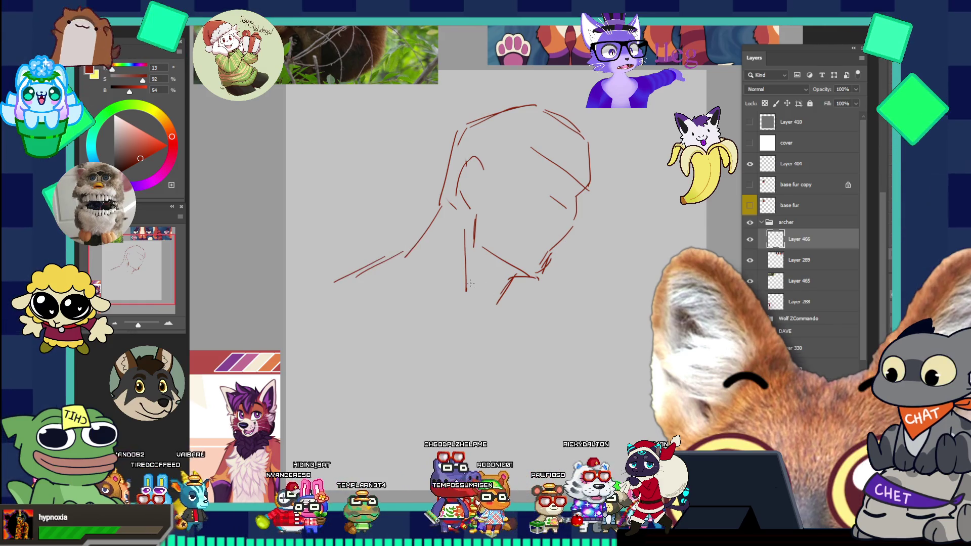
Draw curving lines below the chin and extend the neck line up toward the cheek
left_click_drag(473, 277, 541, 334)
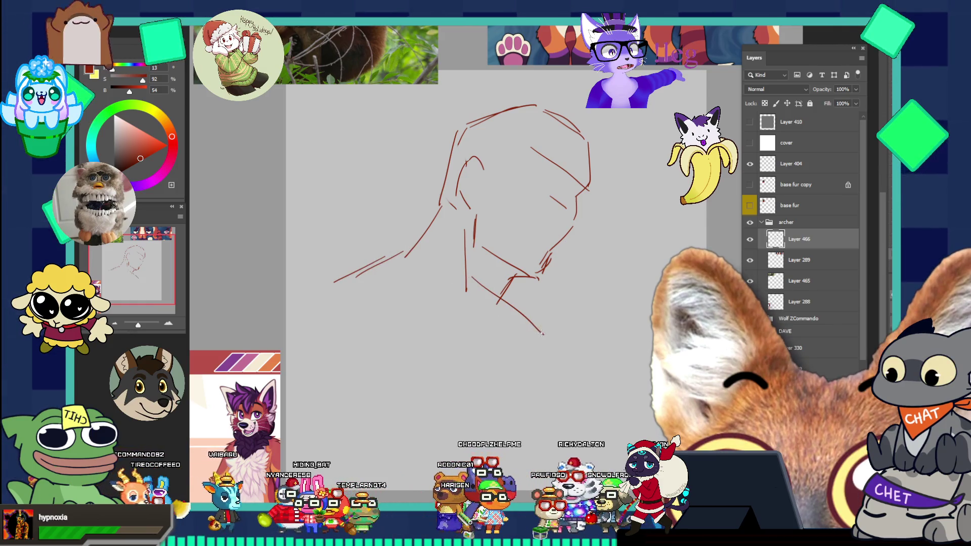
left_click_drag(470, 278, 520, 329)
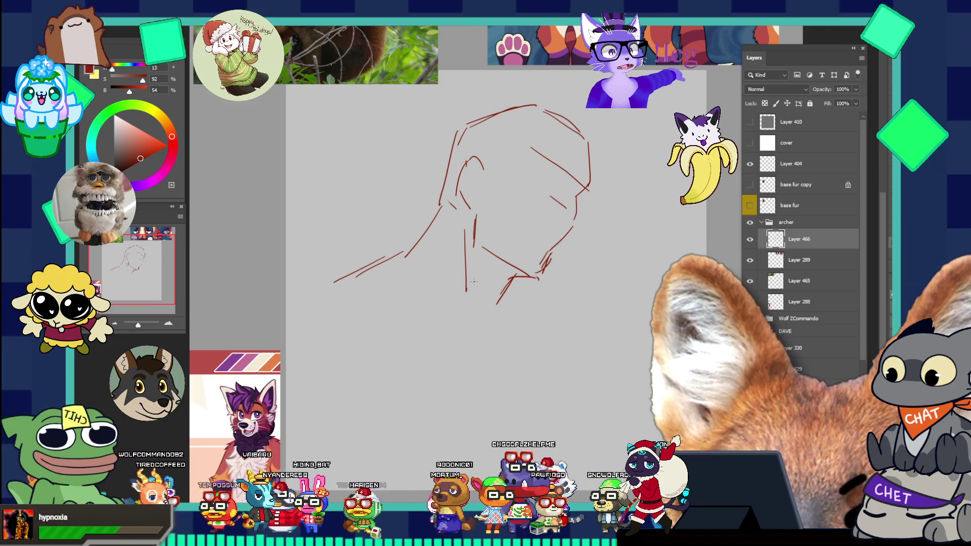
left_click_drag(427, 242, 439, 204)
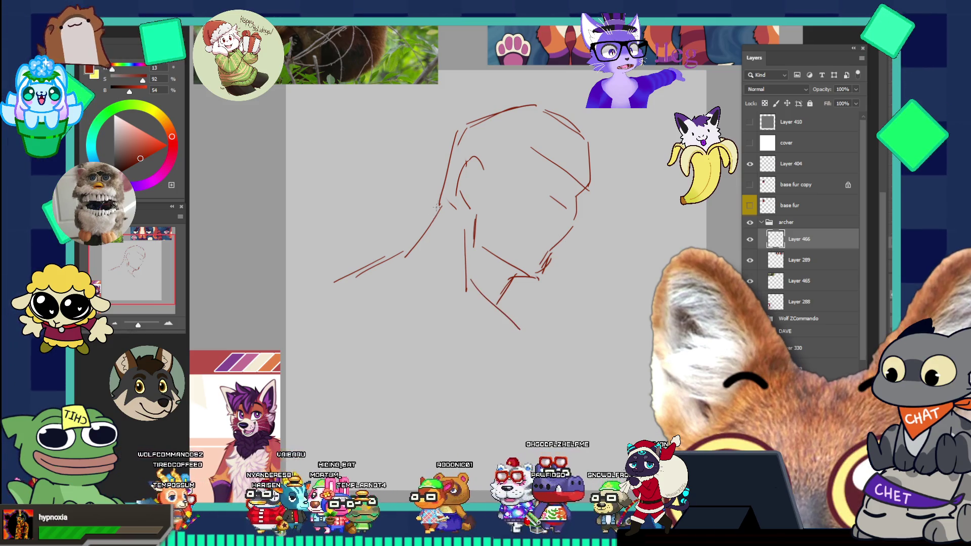
left_click_drag(429, 262, 383, 324)
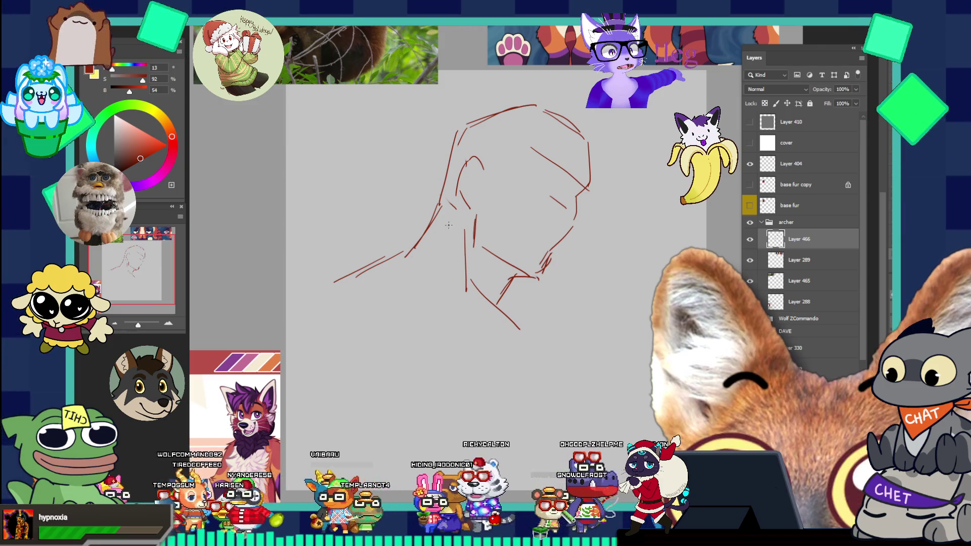
key("ctrl+z")
left_click_drag(440, 235, 433, 247)
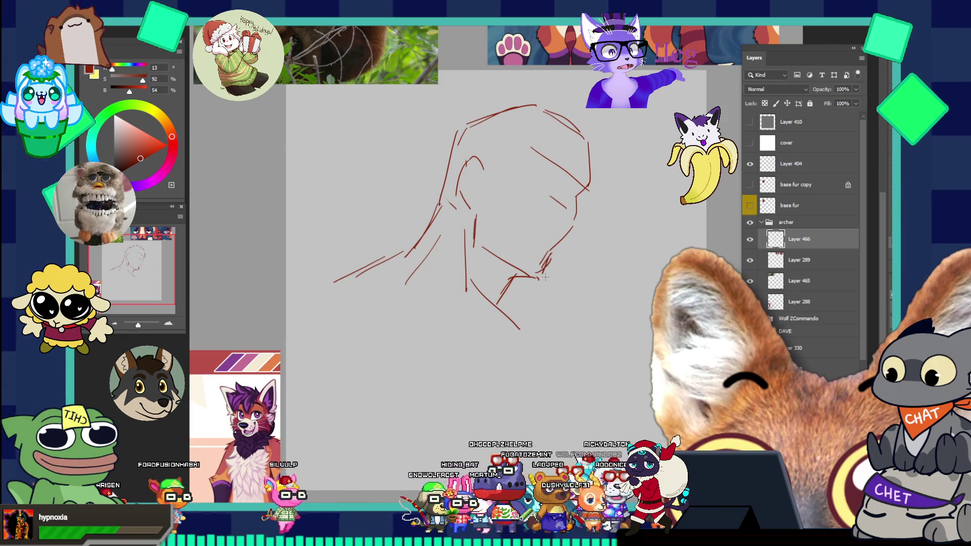
Draw a curve sweeping down-right beneath the chin to start the chest
left_click_drag(503, 308, 551, 328)
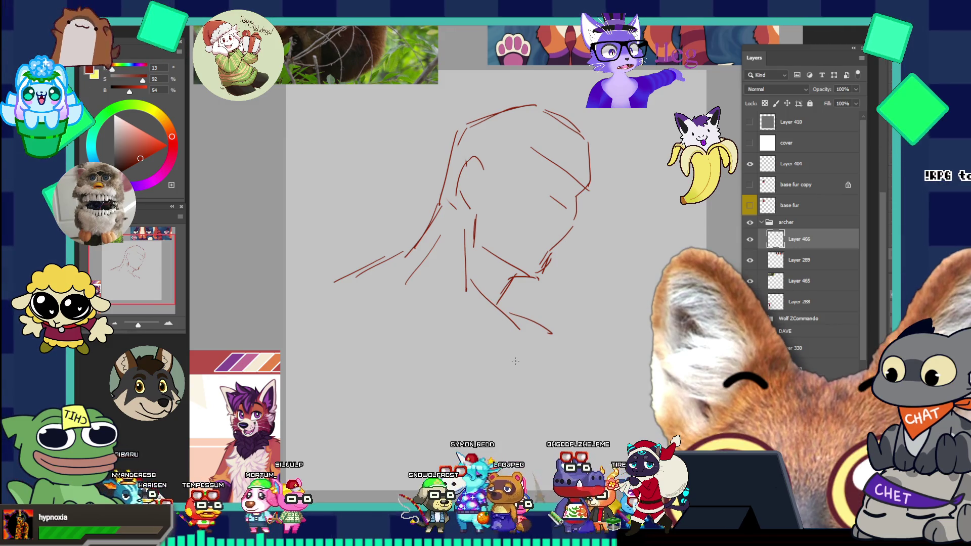
Sketch chest lines below the jaw running down-right, undoing strokes that don't fit
left_click_drag(498, 323, 487, 363)
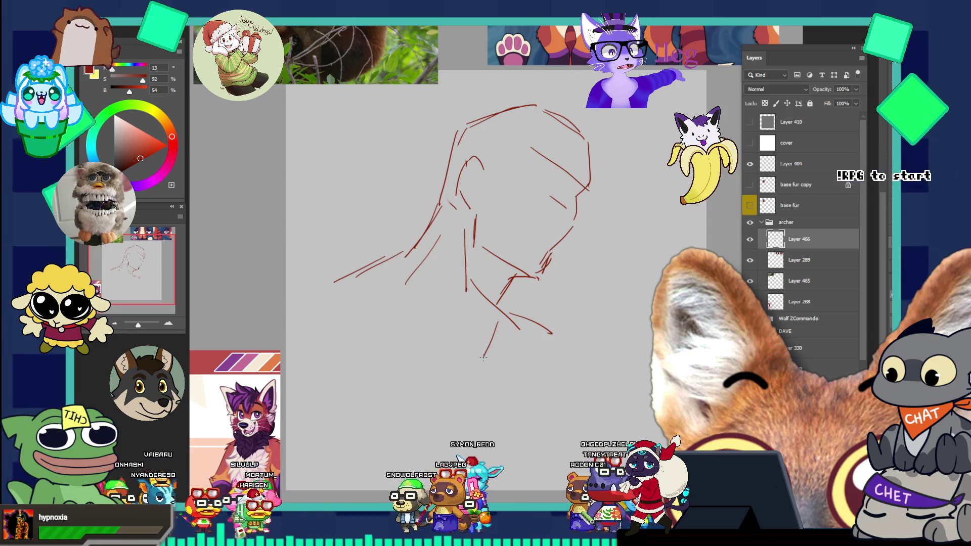
mouse_move(496, 325)
left_mouse_down()
mouse_move(470, 367)
mouse_move(485, 405)
mouse_move(516, 410)
mouse_move(564, 380)
left_mouse_up()
key("ctrl+z")
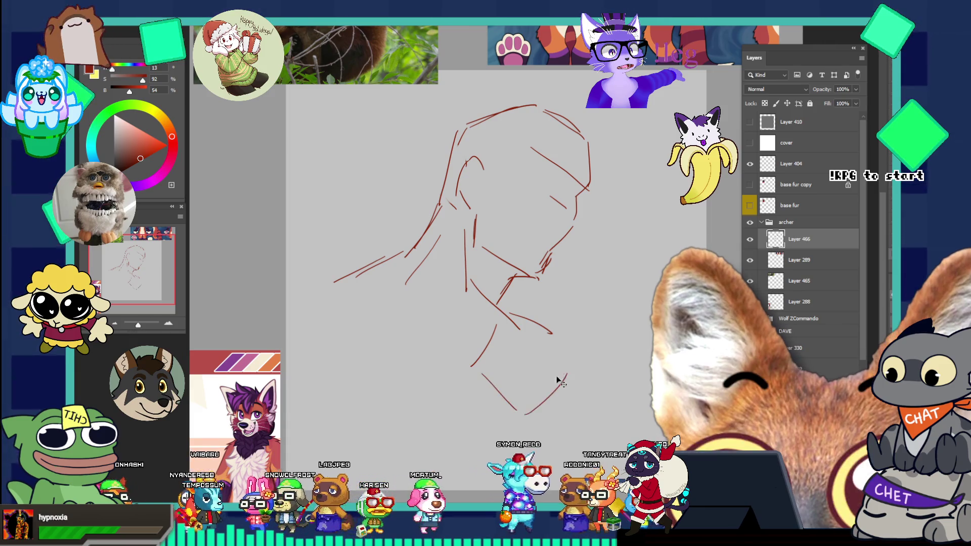
left_click_drag(486, 377, 529, 404)
left_click_drag(543, 404, 571, 348)
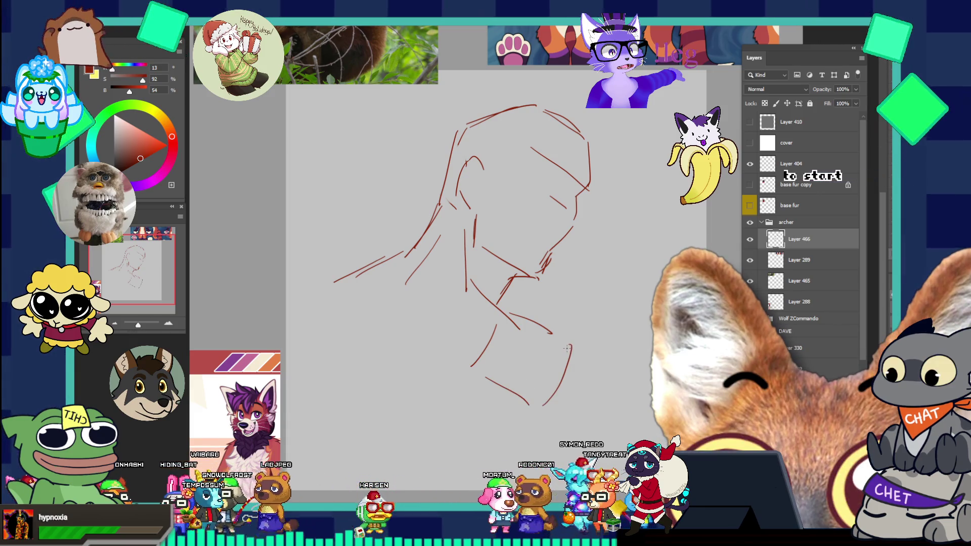
key("ctrl+z")
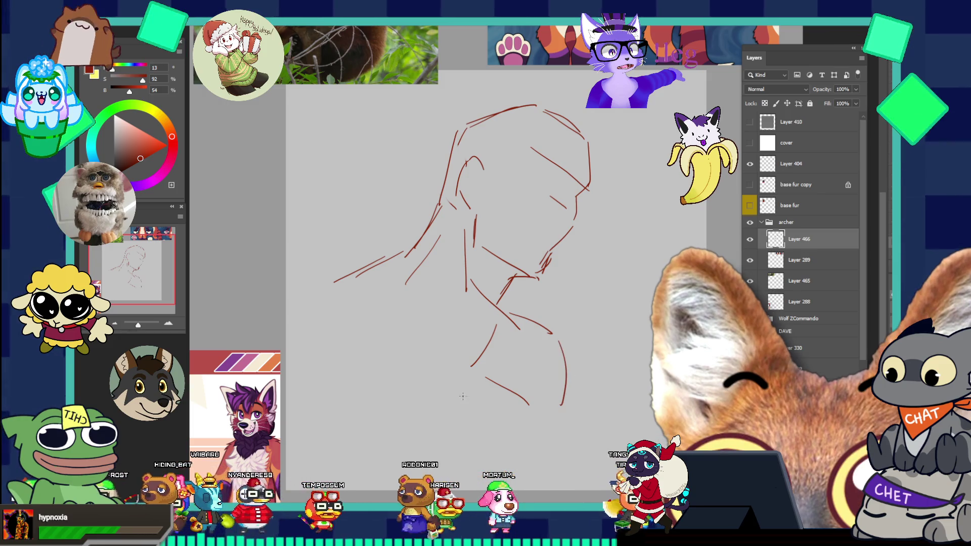
key("ctrl+z")
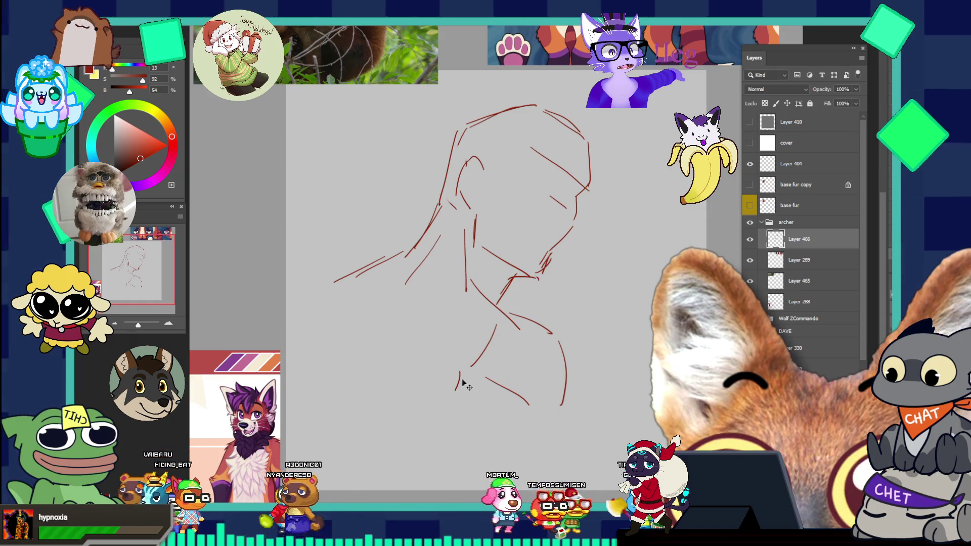
Add the lower-left body line and a new lower-right chest line
left_click_drag(461, 370, 455, 398)
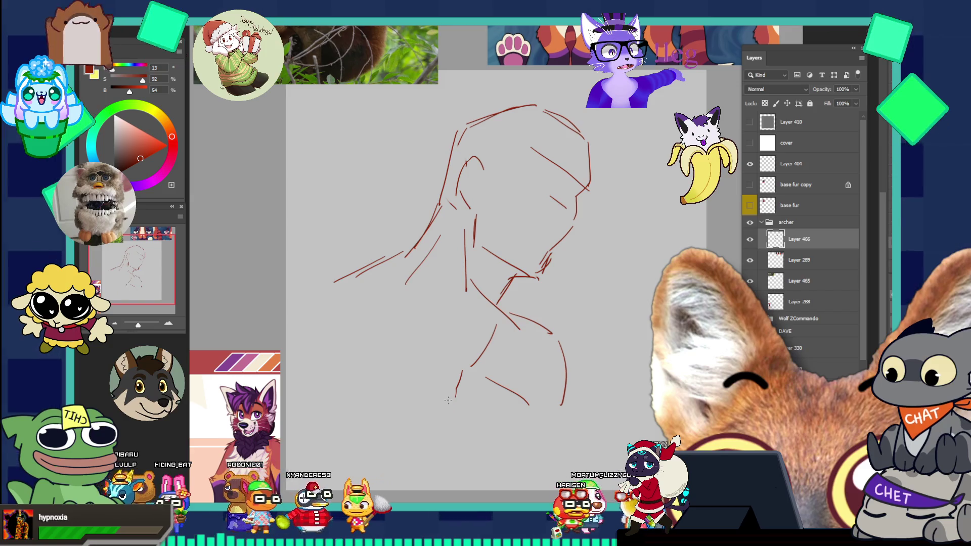
key("ctrl+z")
left_click_drag(453, 413, 430, 483)
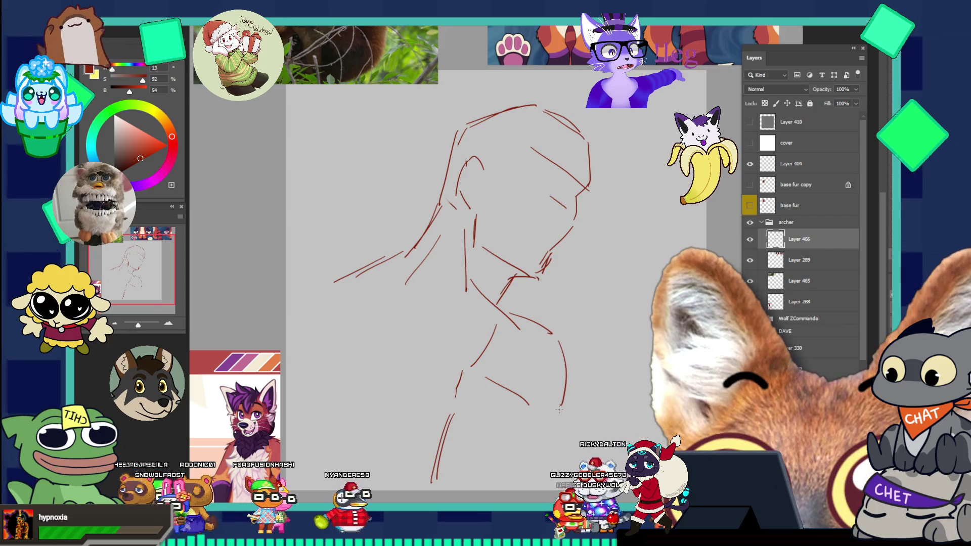
key("ctrl+z")
mouse_move(511, 397)
left_mouse_down()
mouse_move(540, 432)
mouse_move(551, 431)
left_mouse_up()
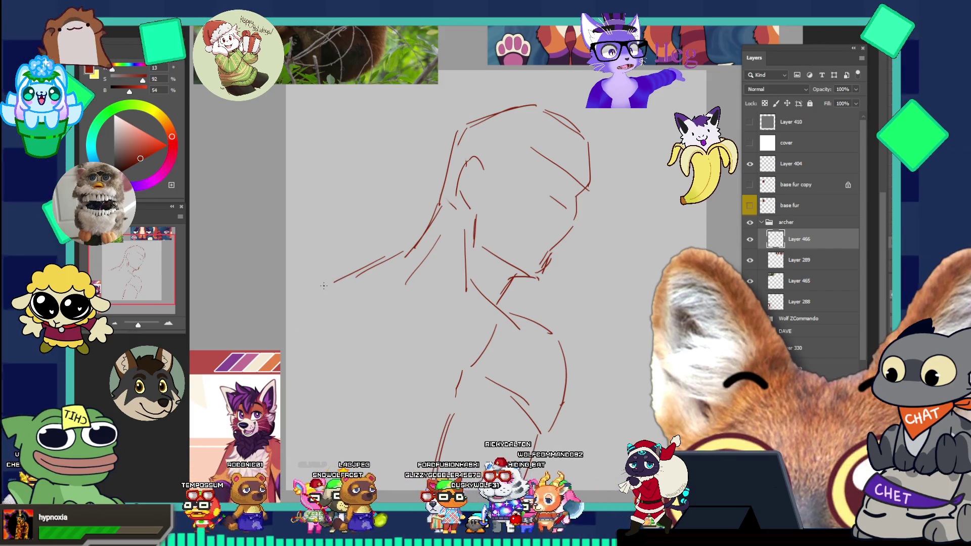
Extend the shoulder and try arm lines running down-left from it
mouse_move(354, 275)
left_mouse_down()
mouse_move(309, 297)
mouse_move(277, 377)
left_mouse_up()
key("ctrl+z")
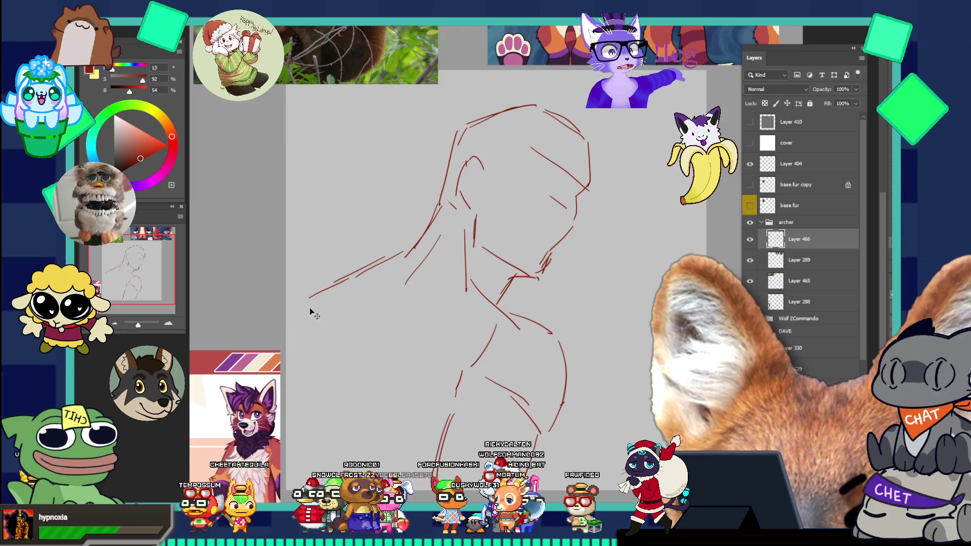
left_click_drag(303, 299, 262, 374)
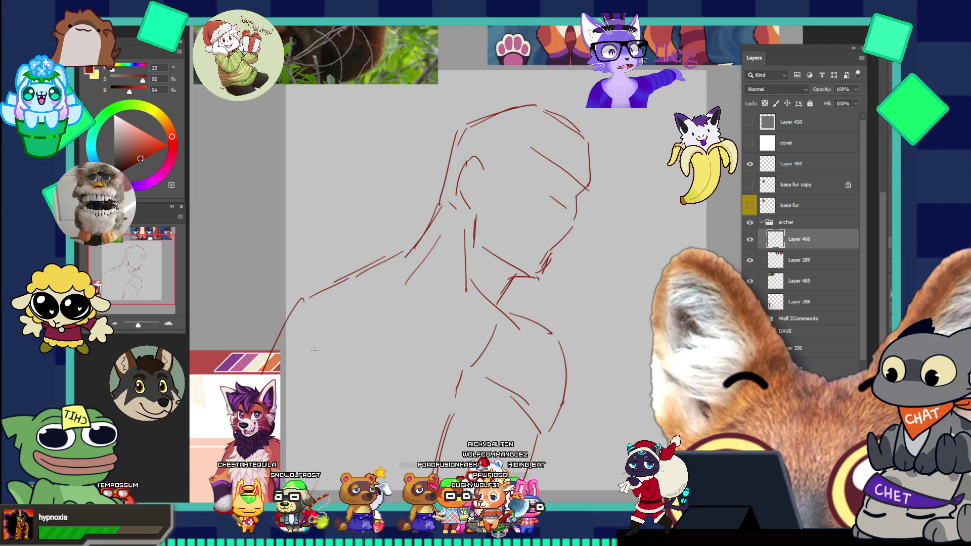
left_click_drag(314, 297, 311, 407)
key("ctrl+z")
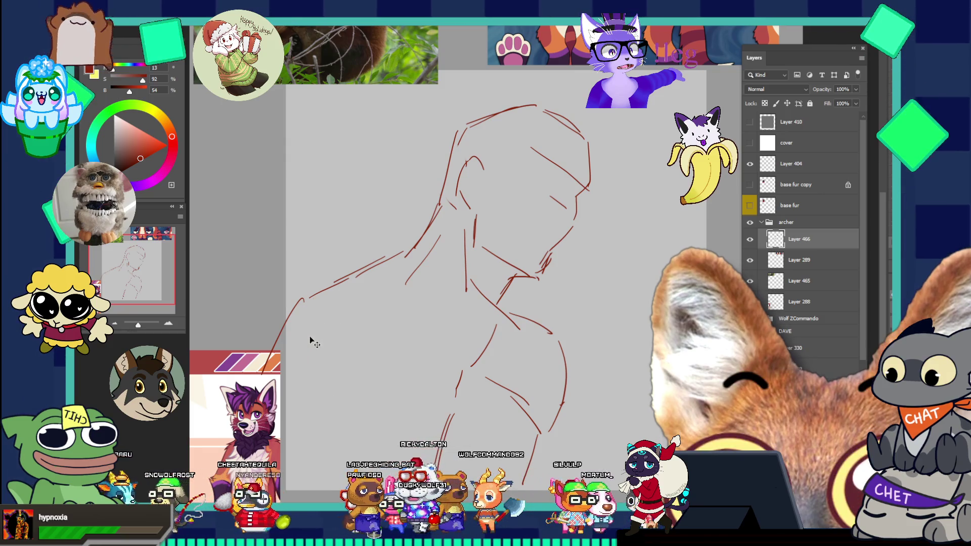
key("ctrl+z")
Draw a long line down the figure's left side, placed further left
mouse_move(314, 302)
left_mouse_down()
mouse_move(295, 339)
mouse_move(315, 469)
left_mouse_up()
key("ctrl+z")
key("ctrl+z")
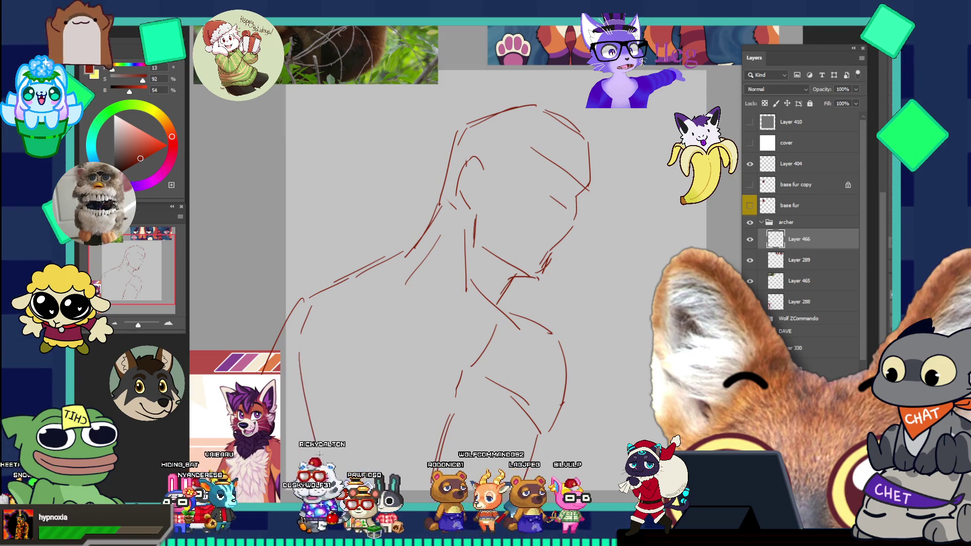
key("ctrl+z")
left_click_drag(292, 372, 299, 483)
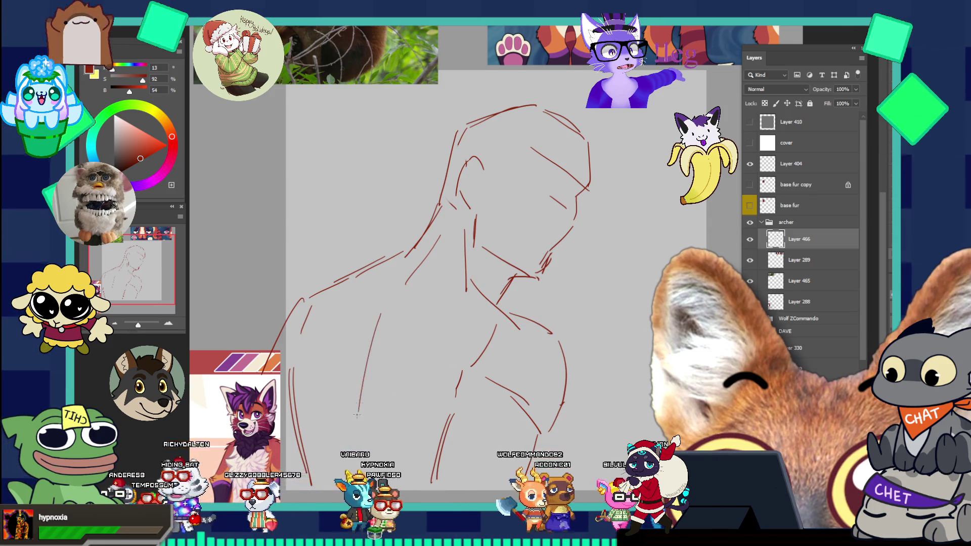
Draw the upper arm line and a long vertical arm line
key("ctrl+z")
left_click_drag(377, 309, 342, 364)
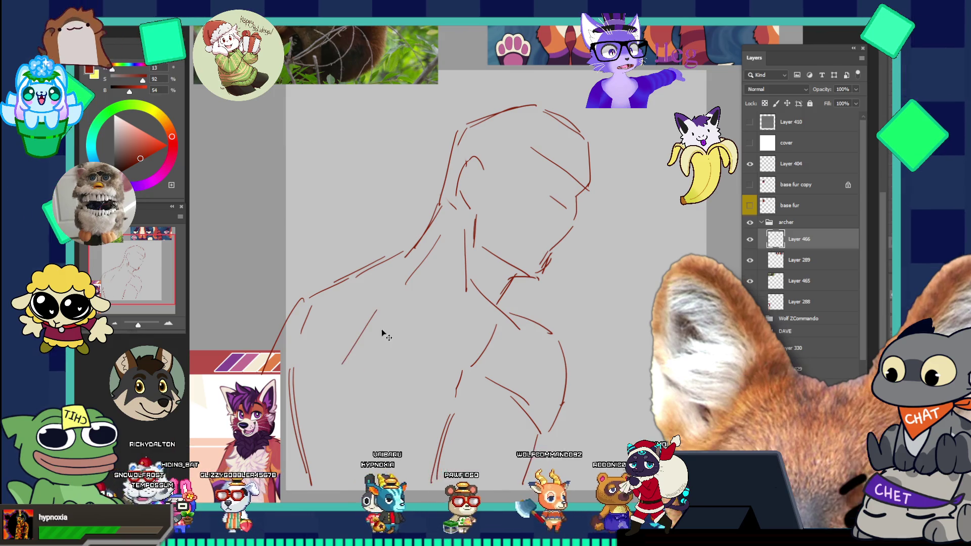
key("ctrl+z")
left_click_drag(389, 298, 365, 344)
left_click_drag(369, 457, 361, 359)
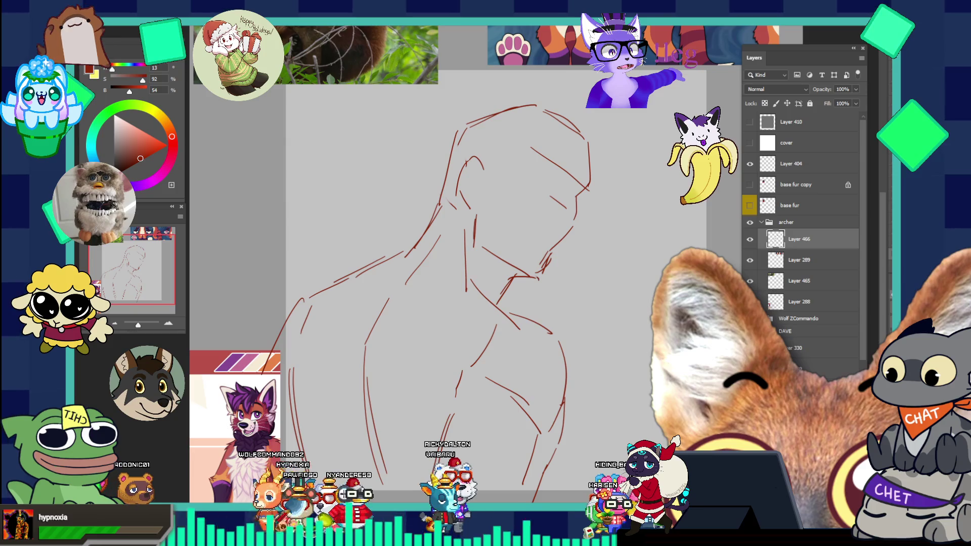
Add strokes beside the chest, across the lower chest and torso, and down the figure's left side
left_click_drag(321, 363, 357, 418)
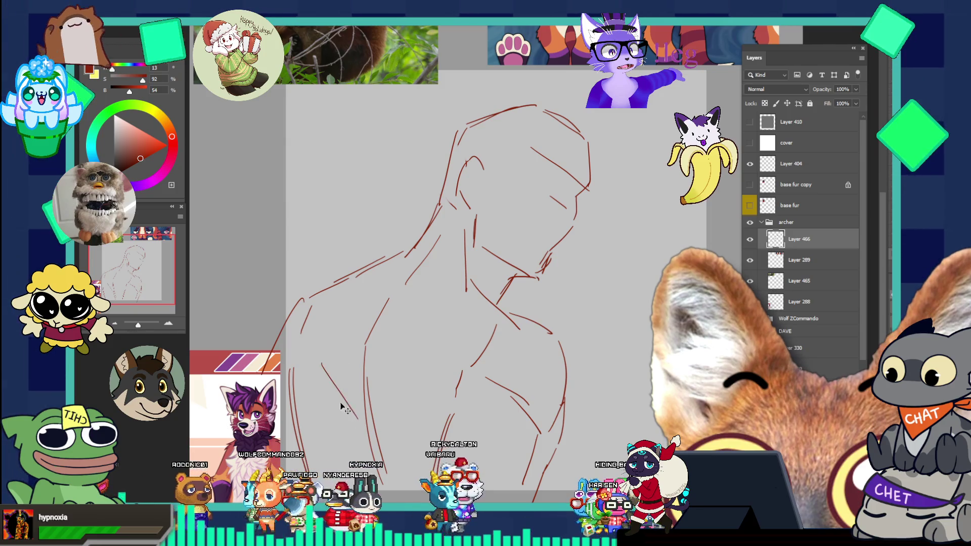
key("ctrl+z")
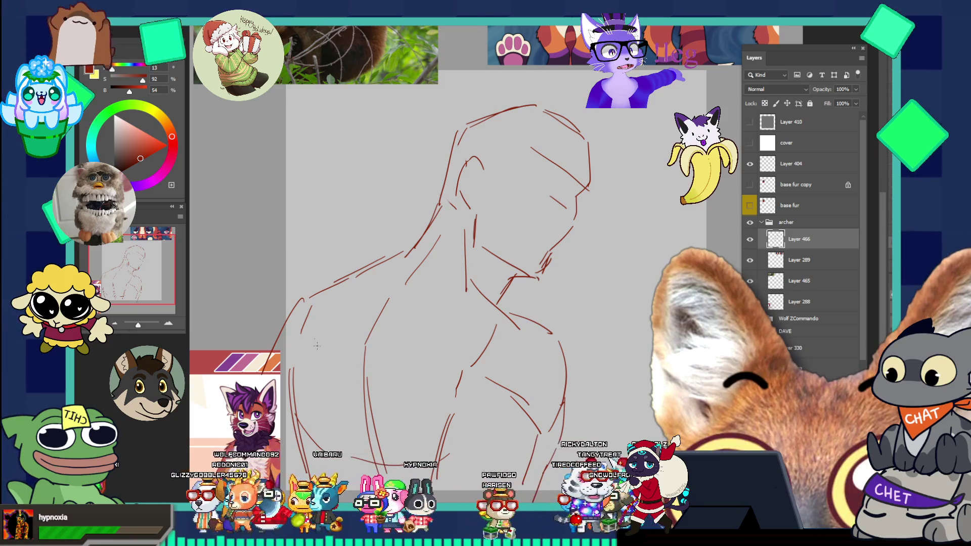
left_click_drag(320, 336, 333, 372)
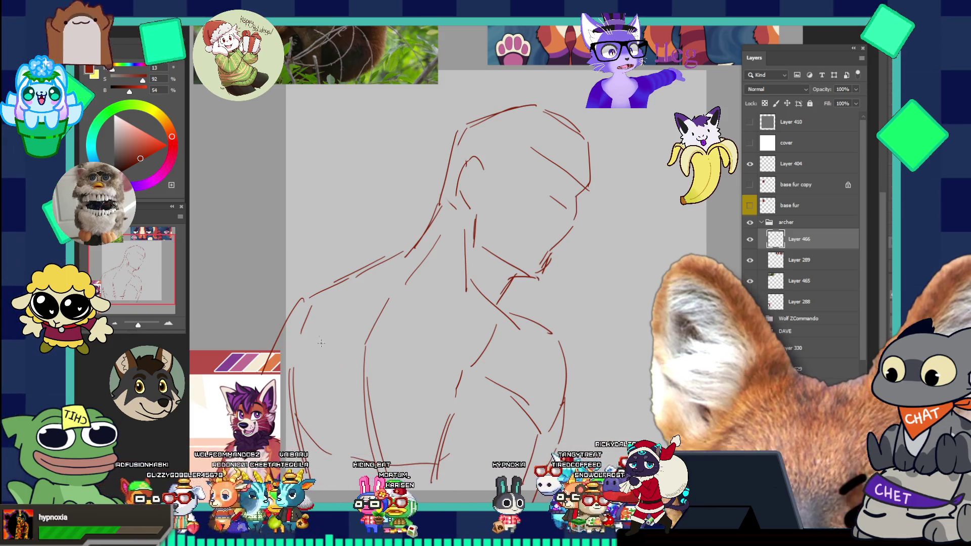
left_click_drag(410, 386, 460, 364)
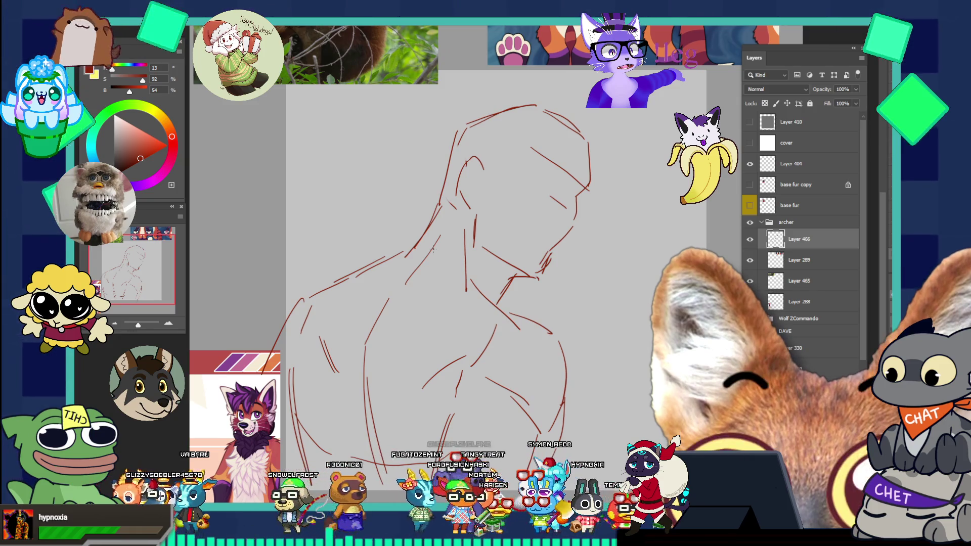
mouse_move(389, 292)
left_mouse_down()
mouse_move(386, 341)
mouse_move(369, 361)
left_mouse_up()
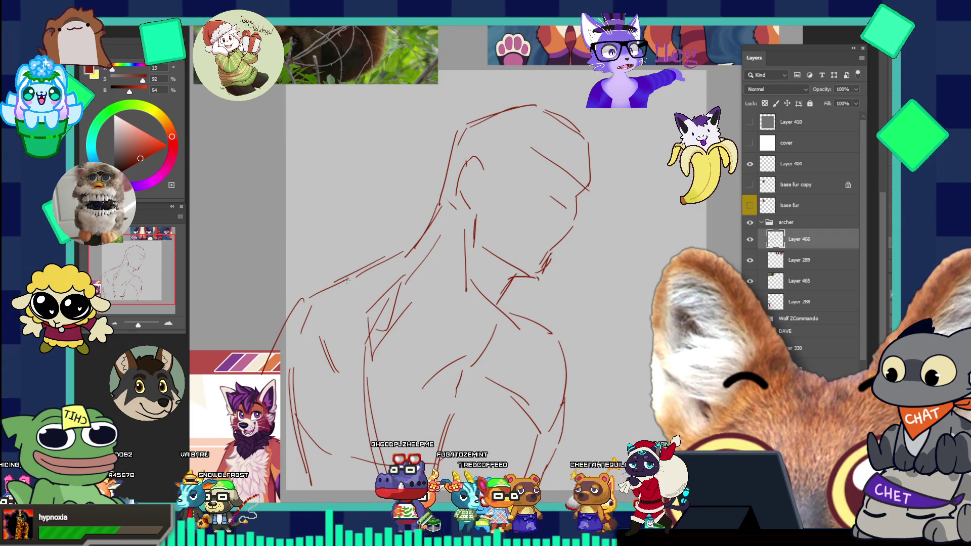
left_click_drag(336, 379, 347, 461)
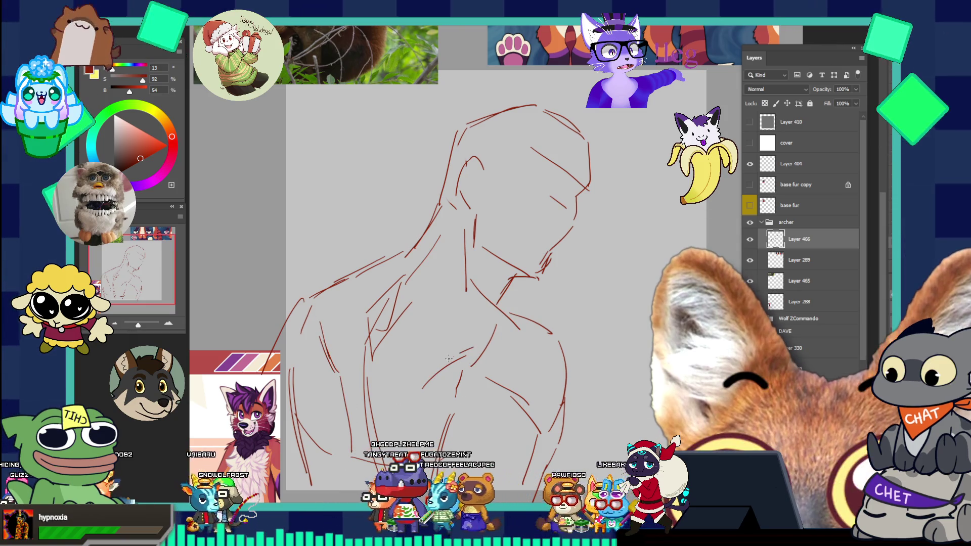
left_click_drag(472, 347, 407, 388)
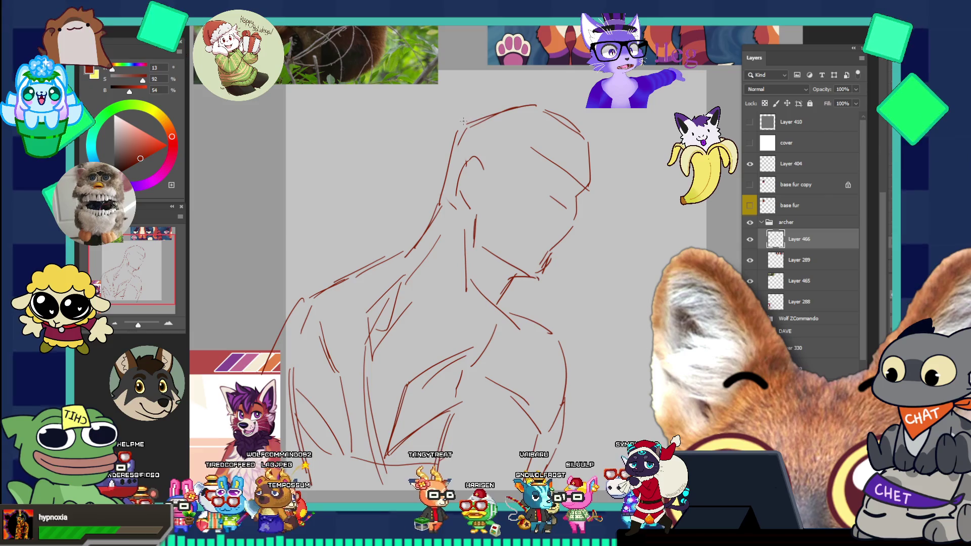
Redraw the head top, erase part of the jaw and chin, and add a head-side curve for transforming
left_click_drag(457, 125, 530, 98)
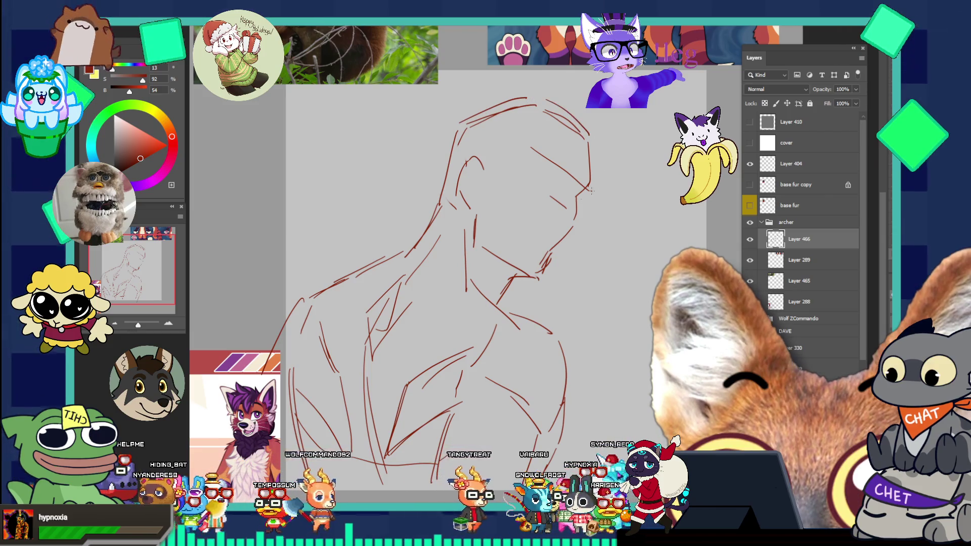
mouse_move(546, 263)
left_mouse_down()
mouse_move(557, 245)
mouse_move(539, 275)
left_mouse_up()
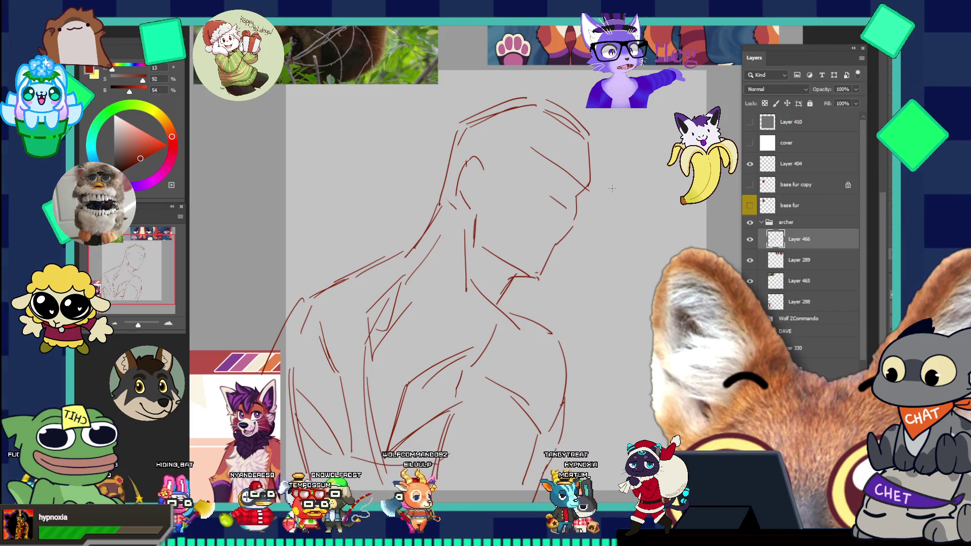
mouse_move(460, 107)
left_mouse_down()
mouse_move(429, 181)
mouse_move(582, 95)
mouse_move(504, 82)
left_mouse_up()
key("ctrl+t")
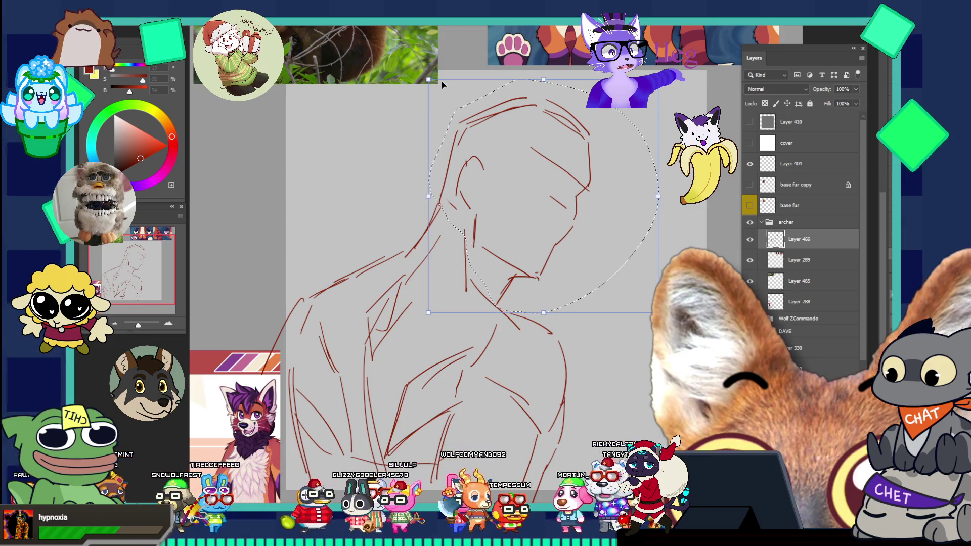
Rotate the head slightly clockwise, commit it, and lower the sketch layer to 12% opacity
left_click_drag(667, 86, 666, 96)
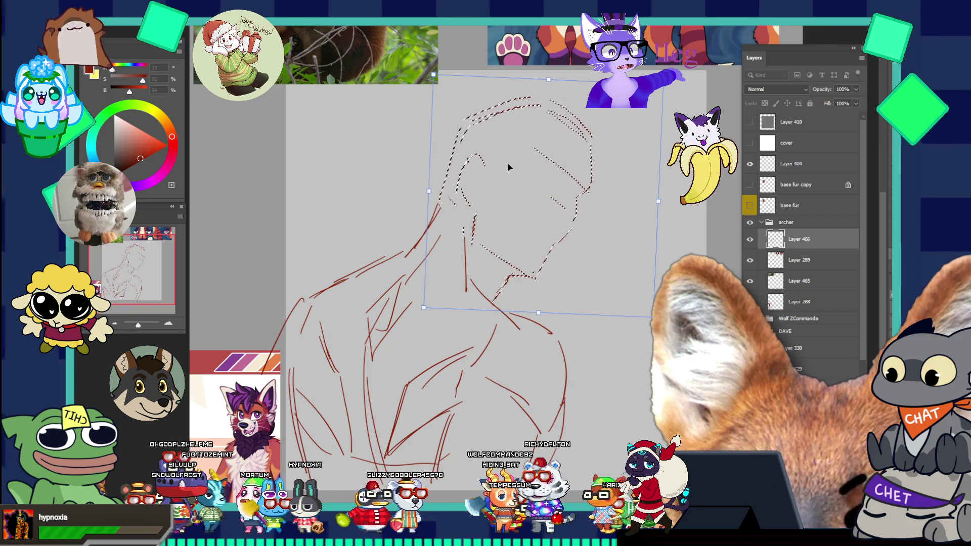
key("Return")
key("ctrl+d")
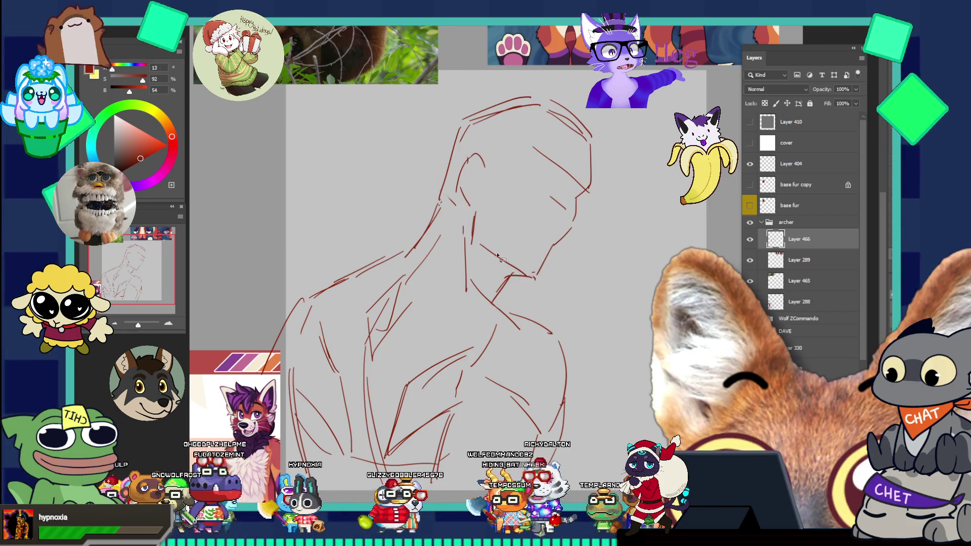
key("v")
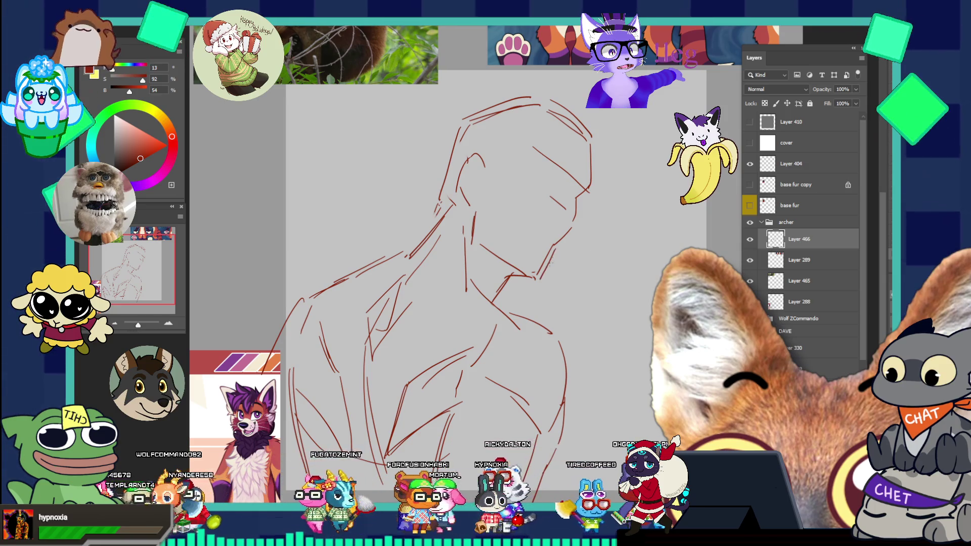
left_click_drag(855, 89, 816, 100)
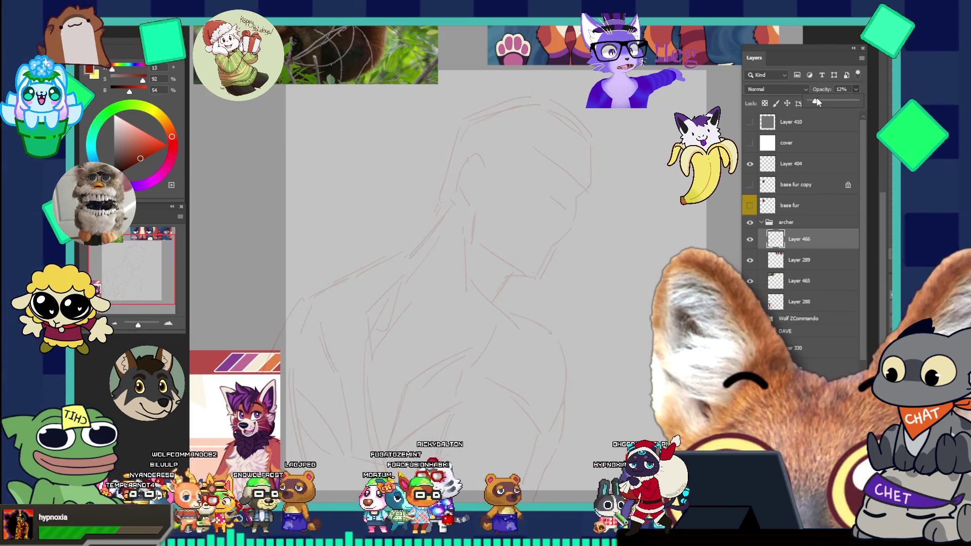
Lower the sketch layer's opacity to about 12% so it becomes a faint guide
scroll(567, 270, "down", 2)
mouse_move(567, 270)
left_mouse_down()
mouse_move(563, 234)
mouse_move(596, 225)
mouse_move(560, 234)
mouse_move(605, 232)
left_mouse_up()
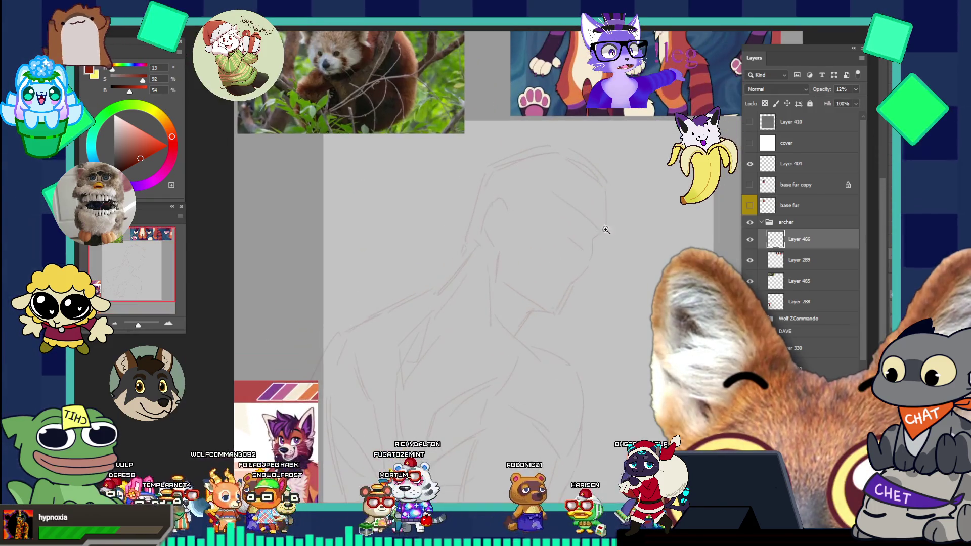
scroll(599, 227, "up", 1)
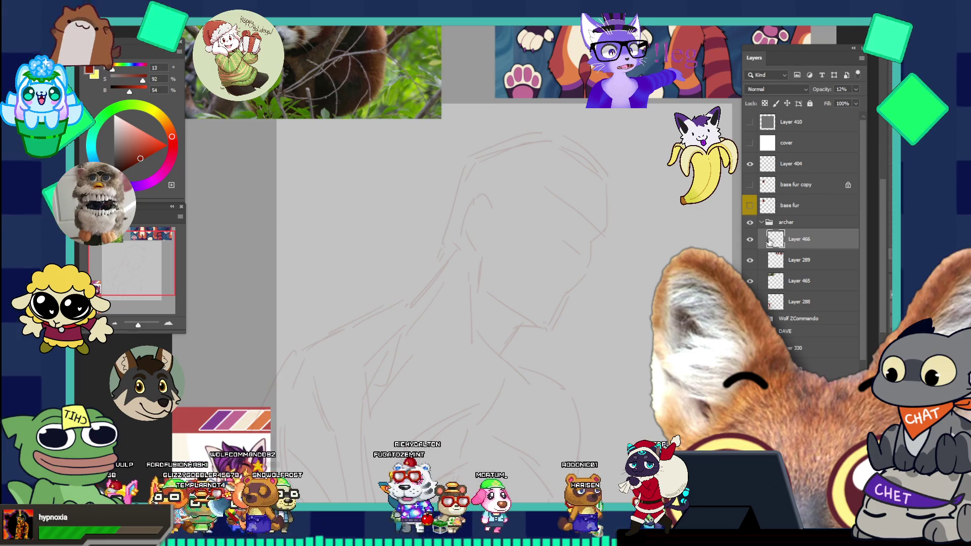
Look through the other open wolf head documents, then return and zoom into the faint sketch
key("ctrl+Tab")
key("ctrl+Tab")
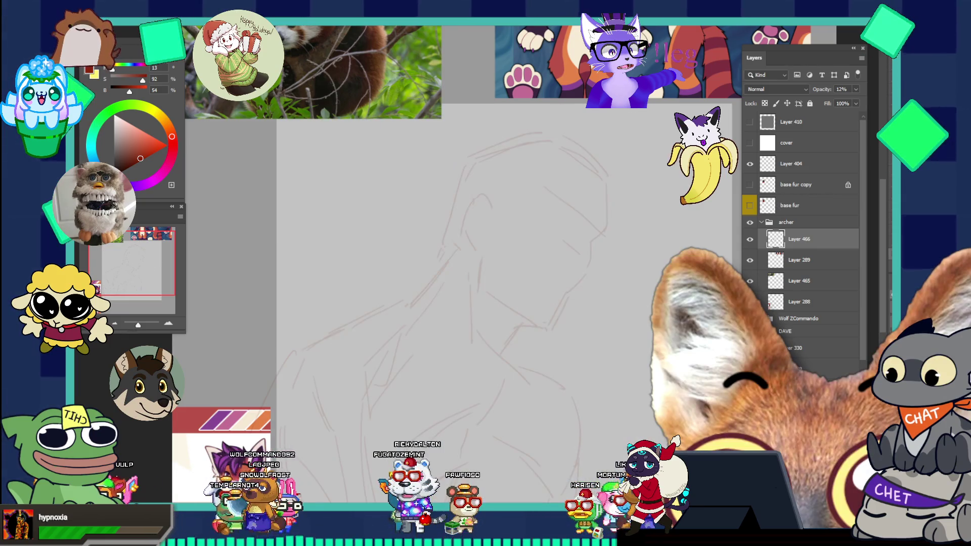
key("ctrl+z")
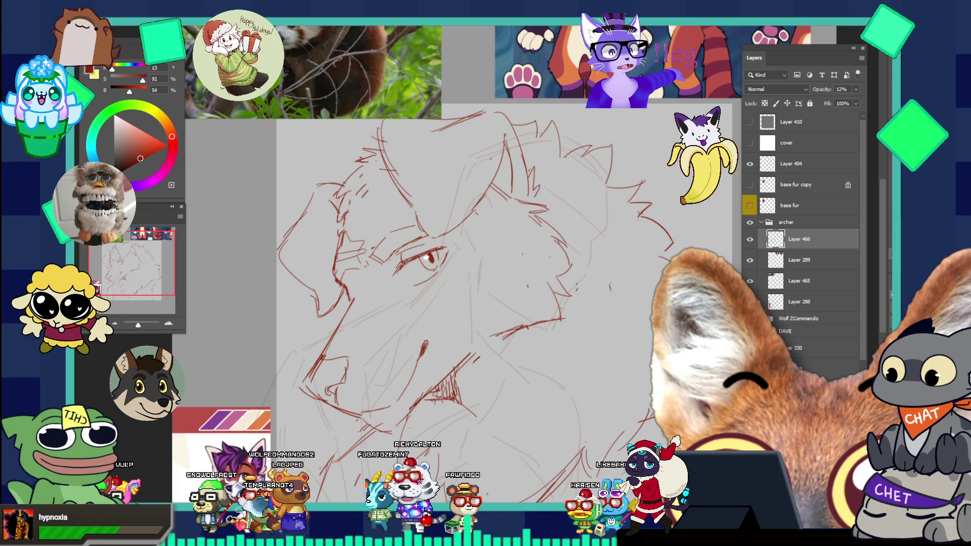
key("ctrl+Tab")
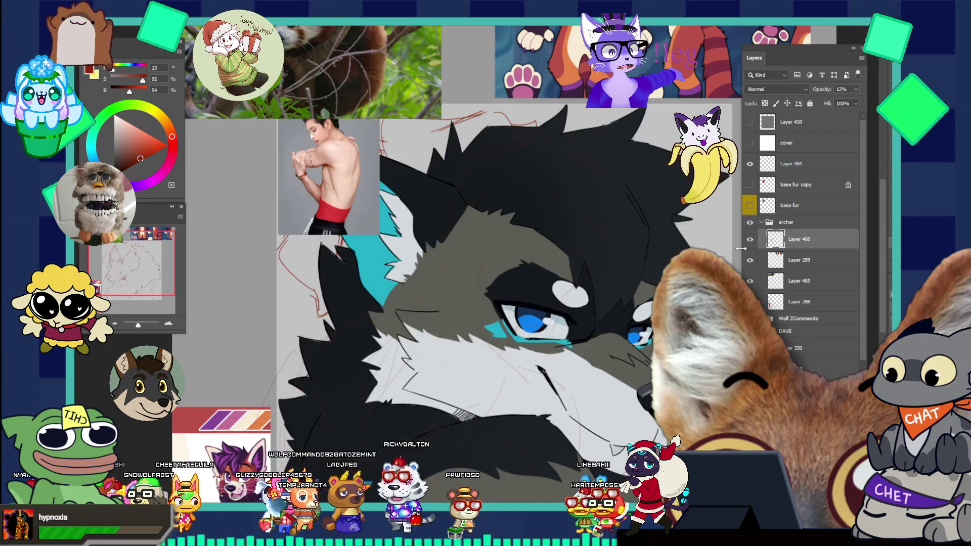
key("ctrl+Tab")
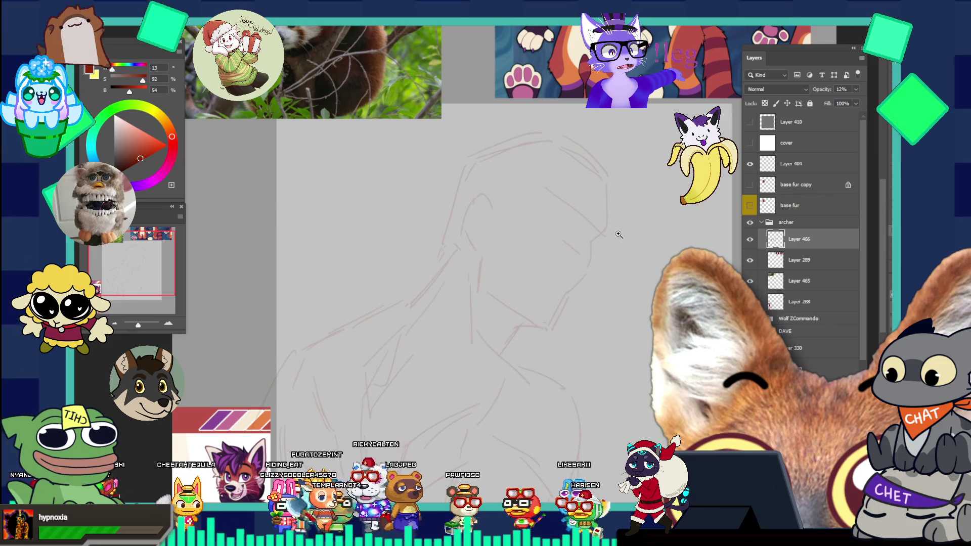
left_click(607, 219)
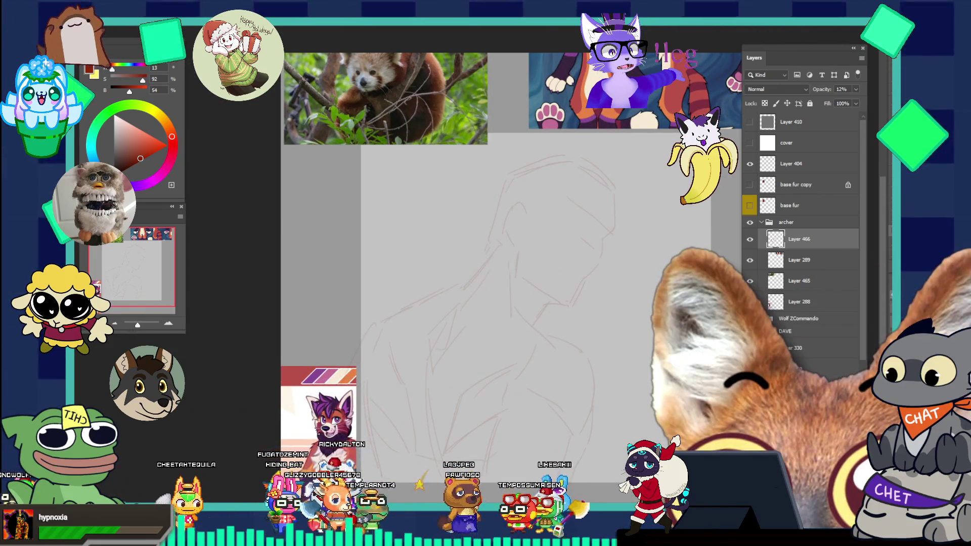
mouse_move(375, 127)
left_mouse_down()
mouse_move(387, 305)
mouse_move(368, 86)
left_mouse_up()
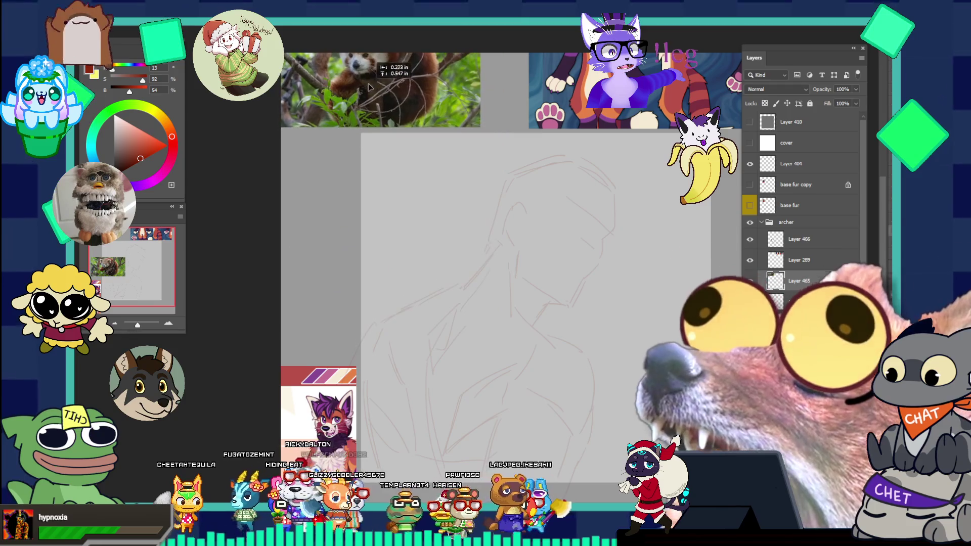
Select Layer 466, add Layer 467 above it, and zoom in and out around the sketched head
left_click(583, 280)
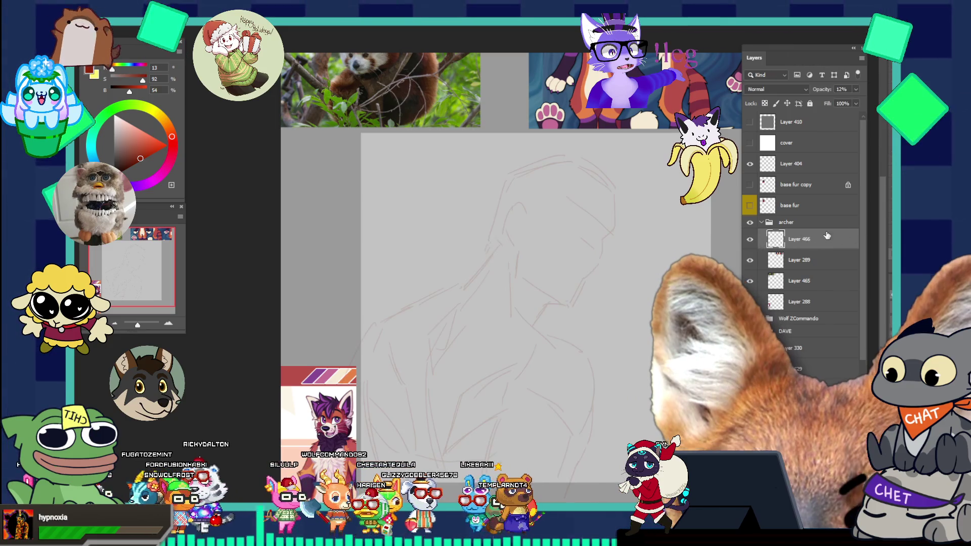
left_click(596, 202)
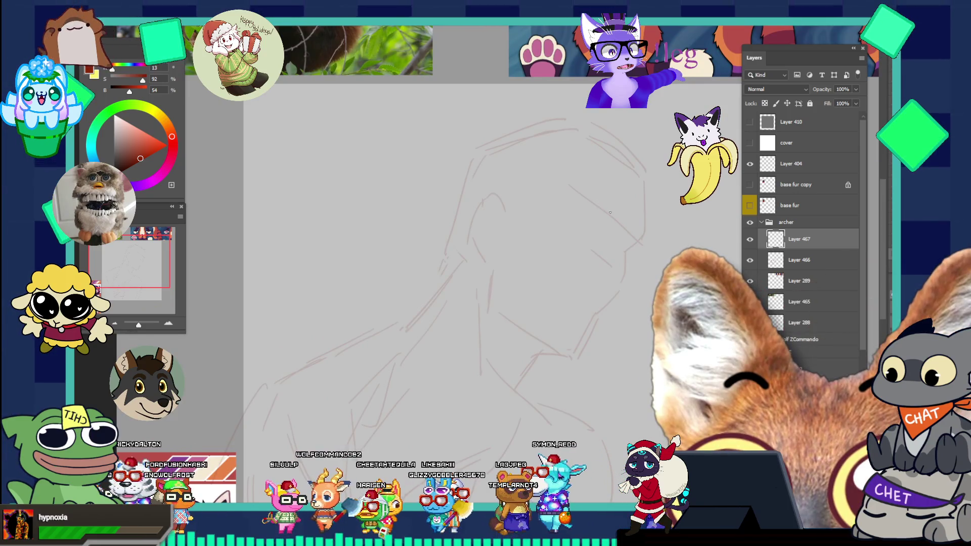
left_click_drag(583, 201, 557, 196)
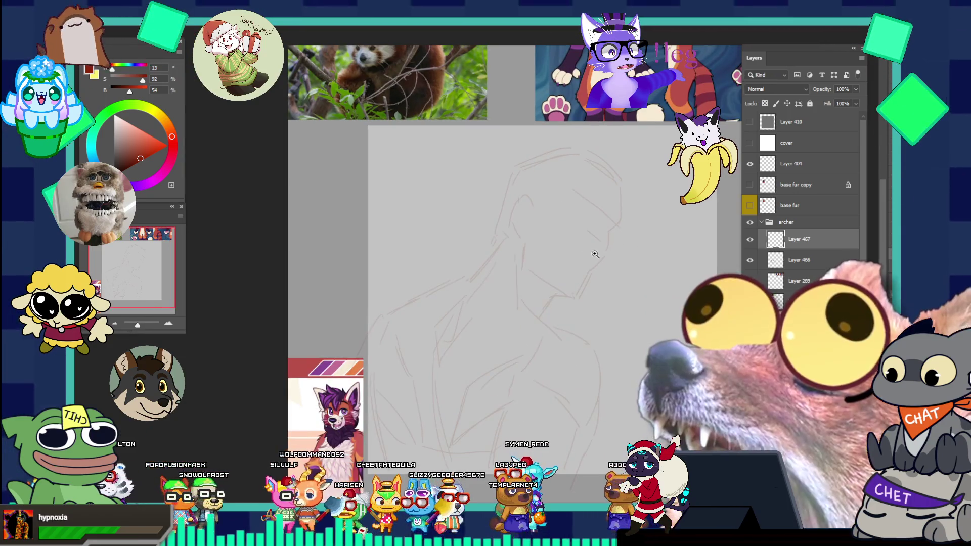
left_click(594, 254)
left_click(629, 201)
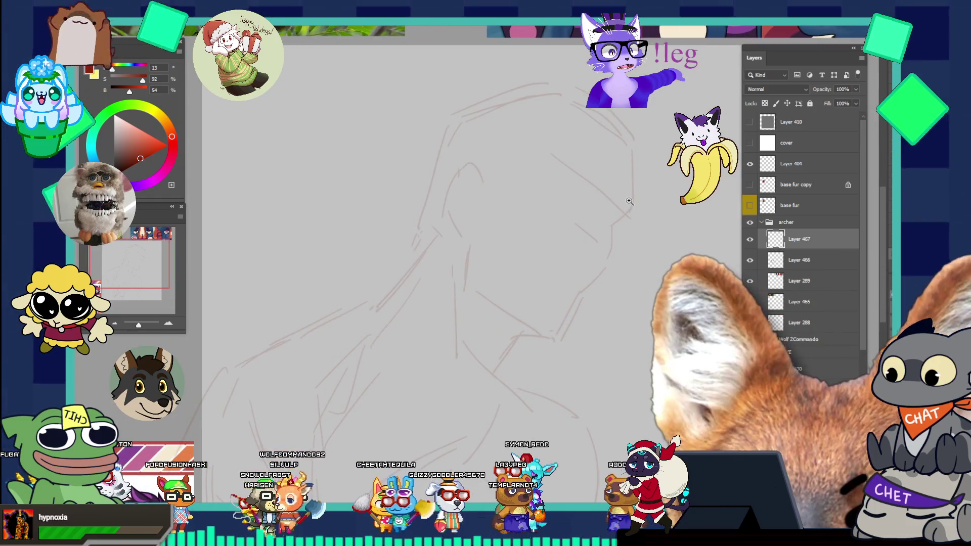
left_click(555, 212, "alt")
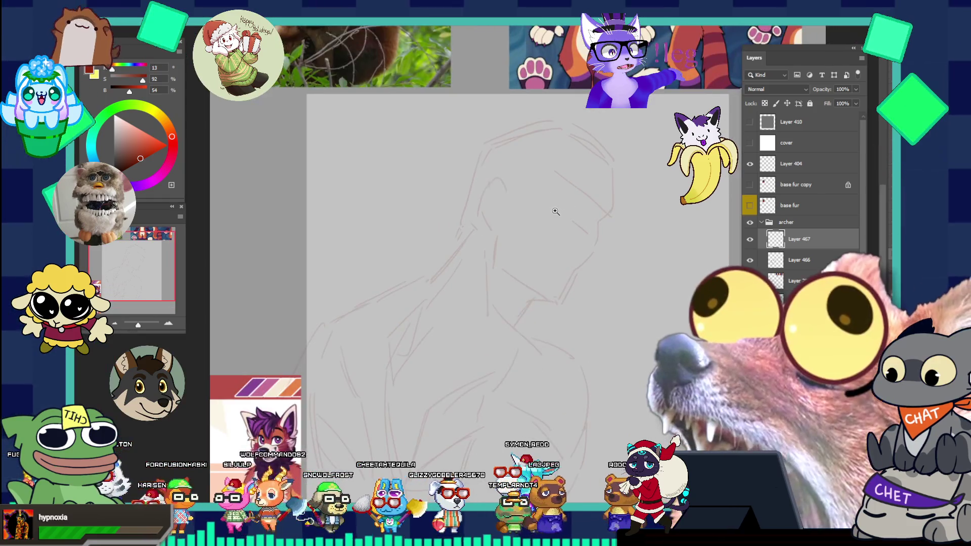
left_click(552, 218, "alt")
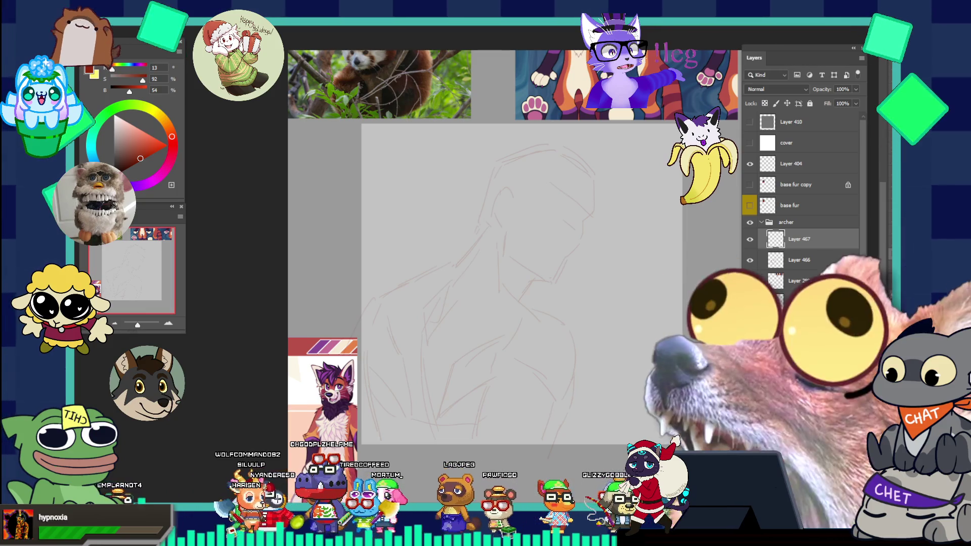
Switch from Photoshop to the browser showing red panda image results
key("alt+Tab")
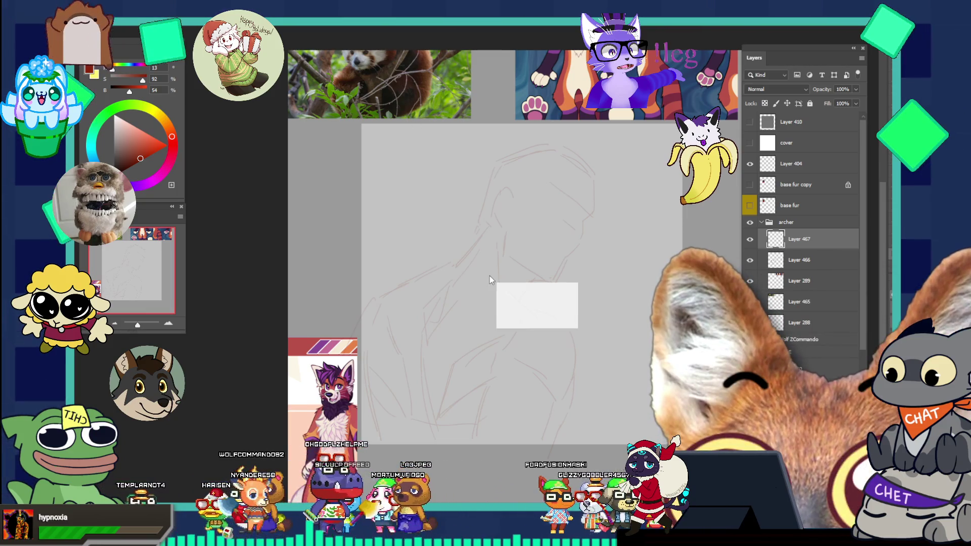
Scroll through the red panda image results and preview the redpandanetwork.org photo
scroll(465, 249, "down", 2)
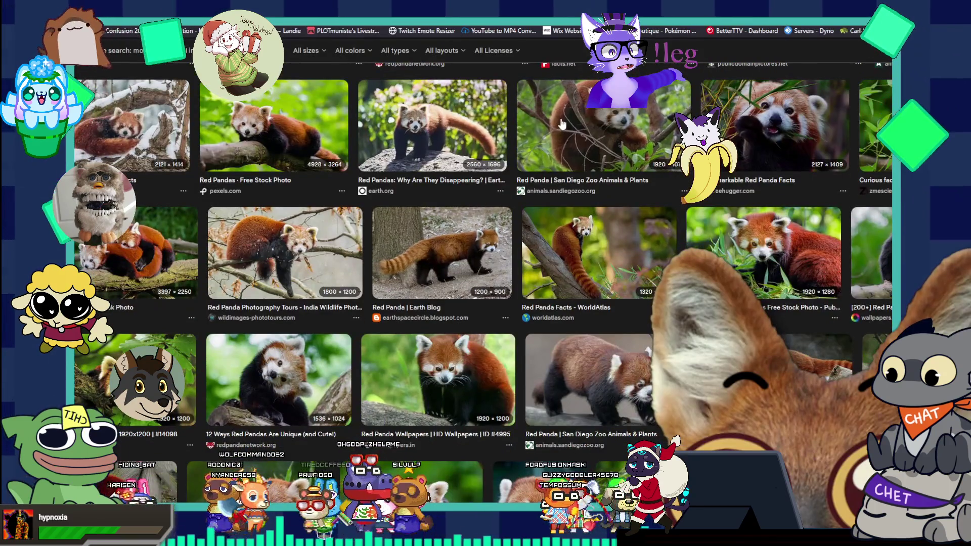
scroll(475, 253, "down", 2)
key("super+Down")
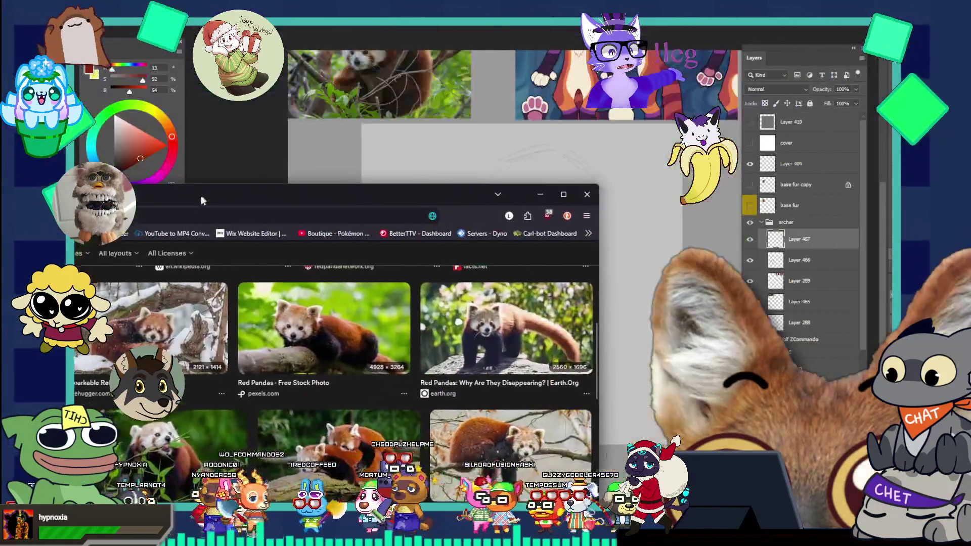
double_click(323, 60)
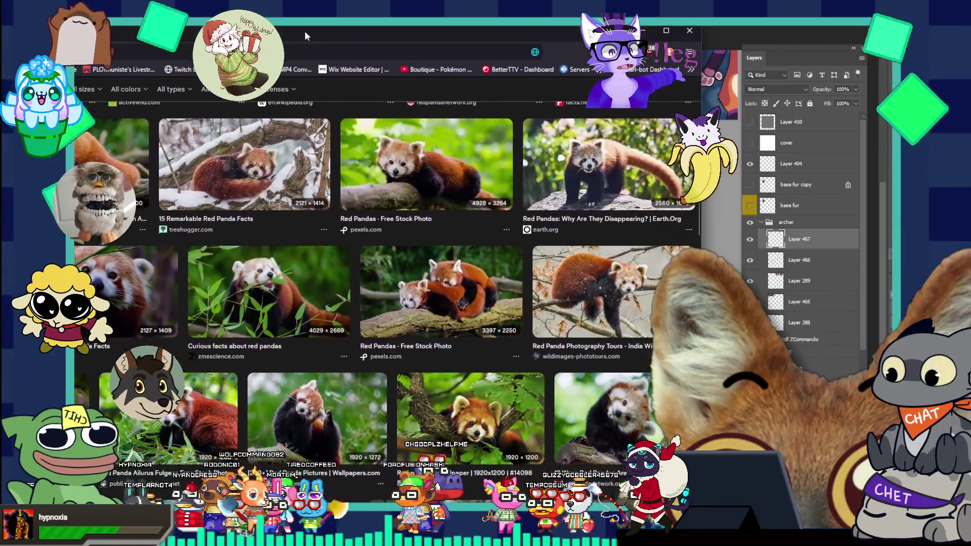
scroll(180, 191, "down", 3)
scroll(180, 191, "down", 2)
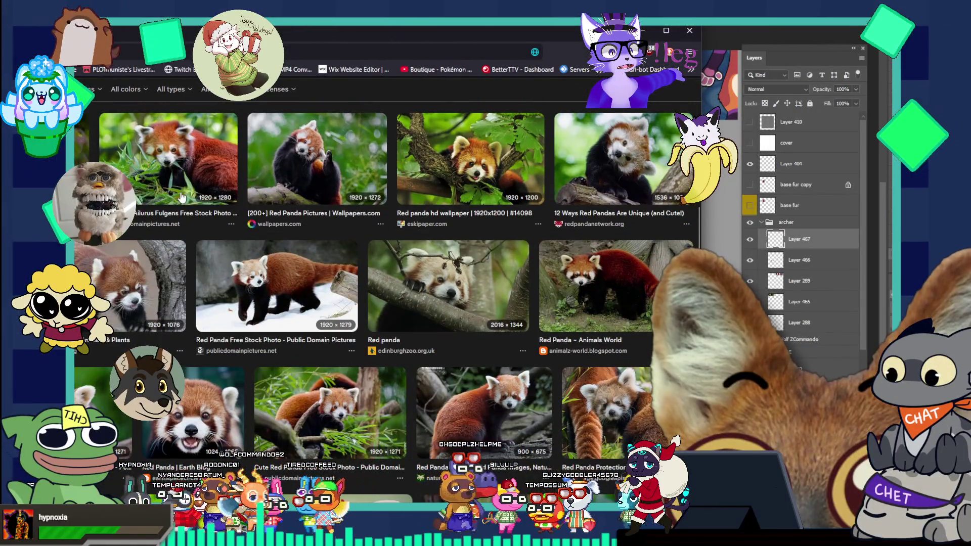
scroll(187, 216, "down", 2)
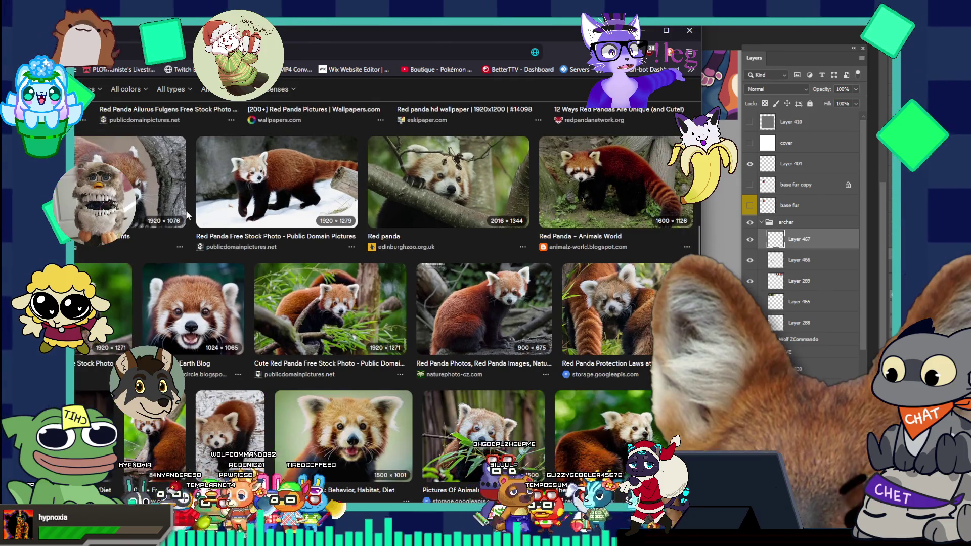
scroll(187, 216, "down", 2)
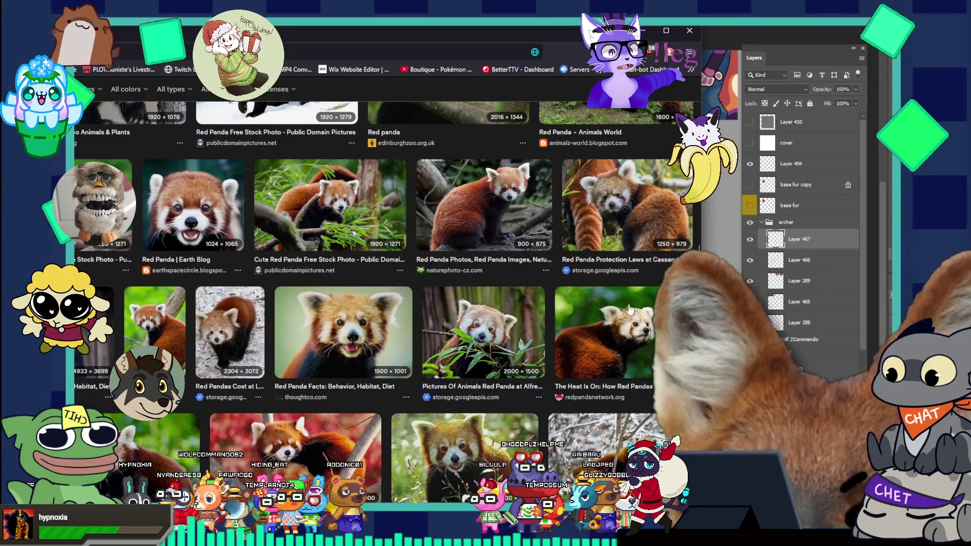
left_click(622, 332)
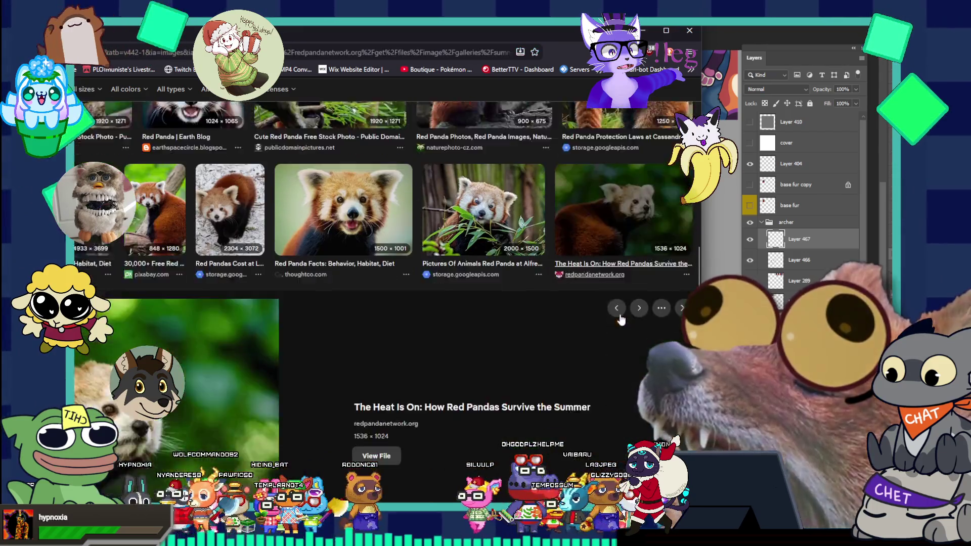
Resize the browser to fill the screen and preview the sleeping red panda close-up
key("super+Left")
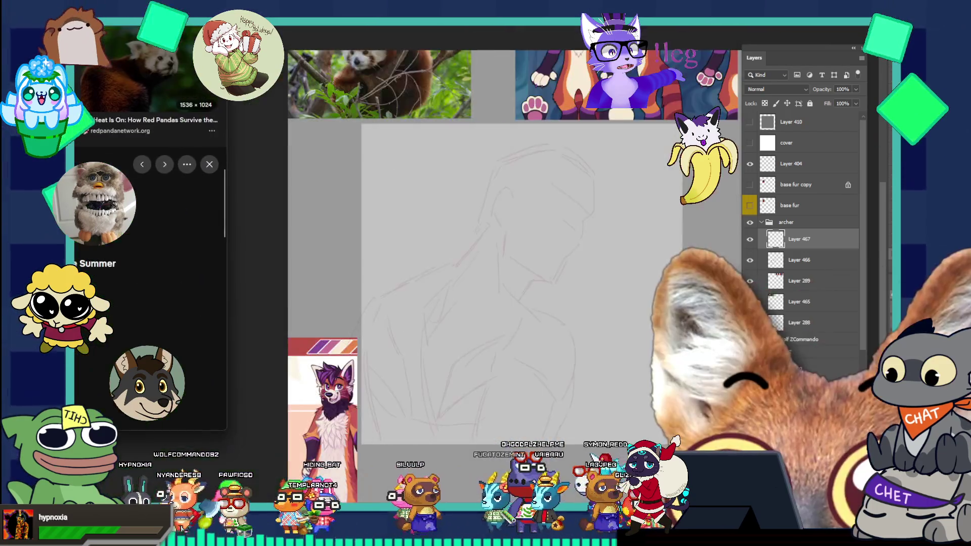
key("super+Up")
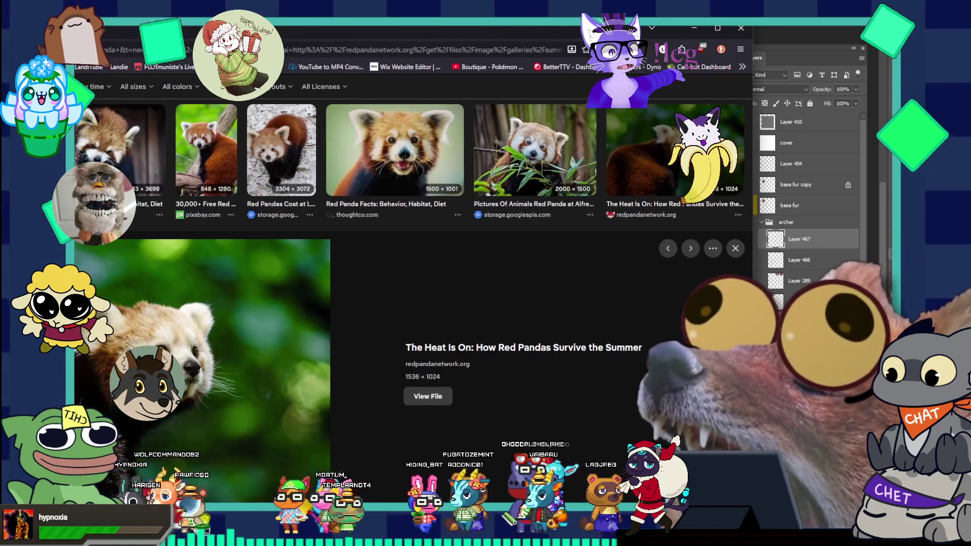
key("super+Left")
key("super+Up")
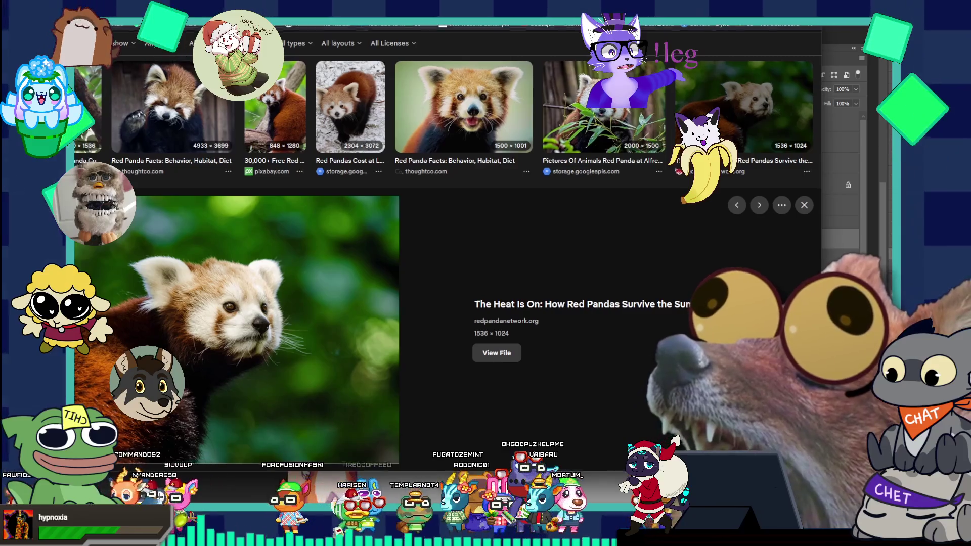
key("super+Down")
key("super+Up")
key("super+Up")
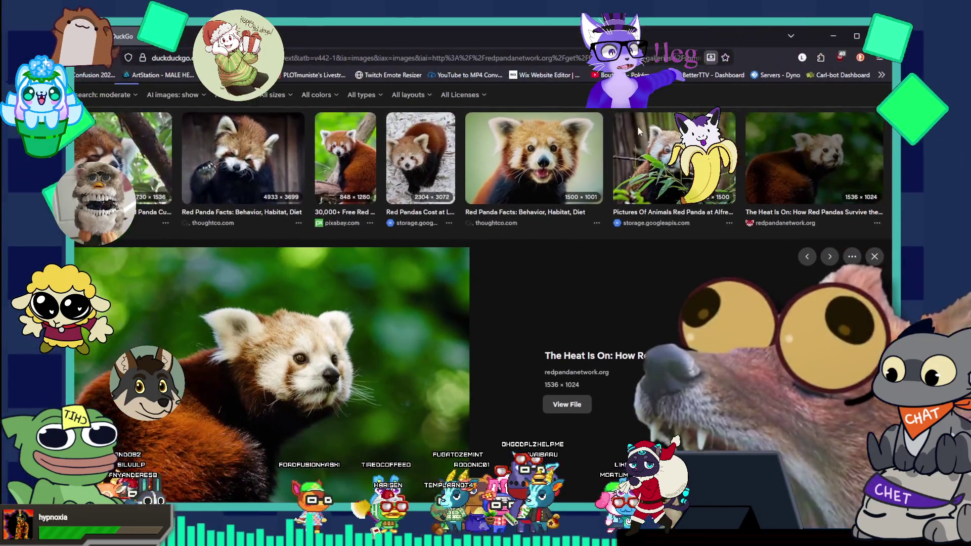
scroll(534, 184, "down", 10)
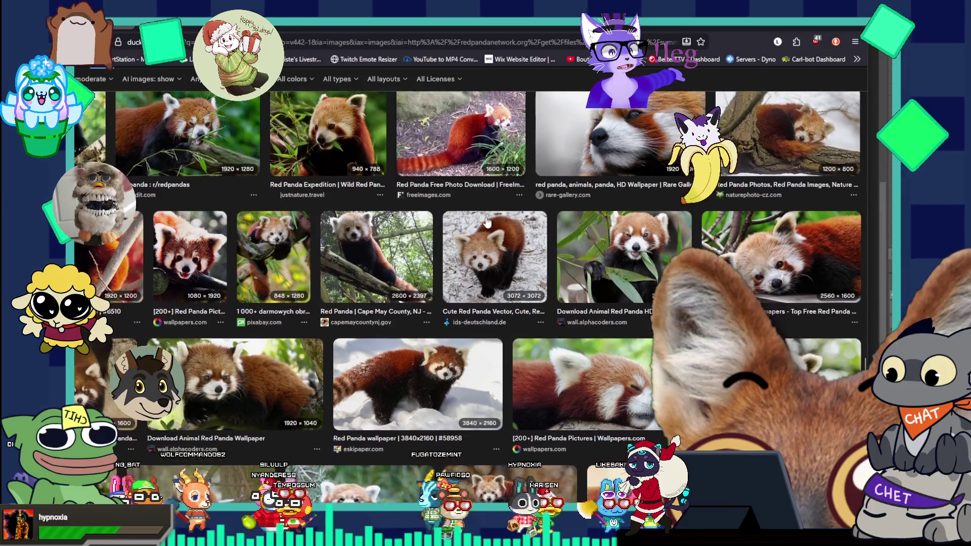
left_click(589, 348)
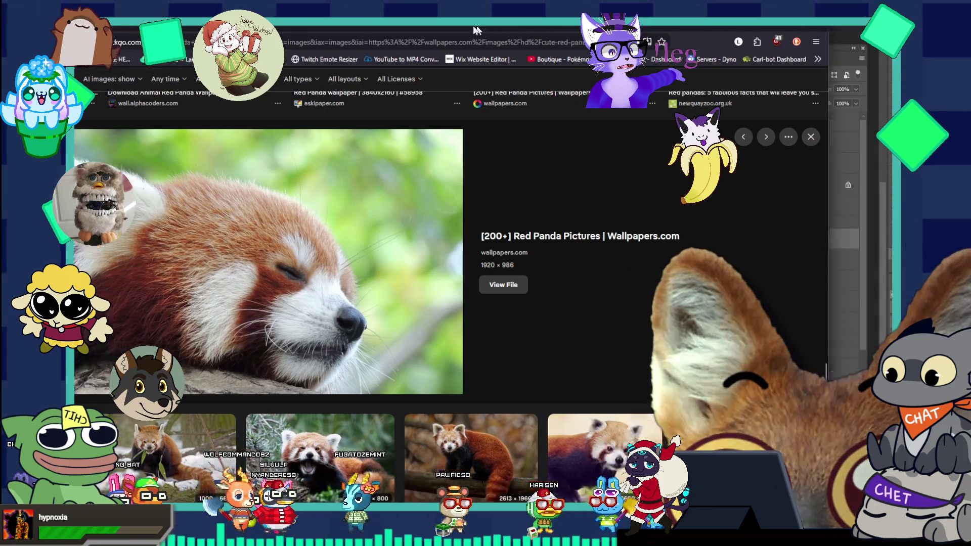
Restore the browser window and put it away to bring Photoshop back to the front
double_click(524, 29)
double_click(233, 38)
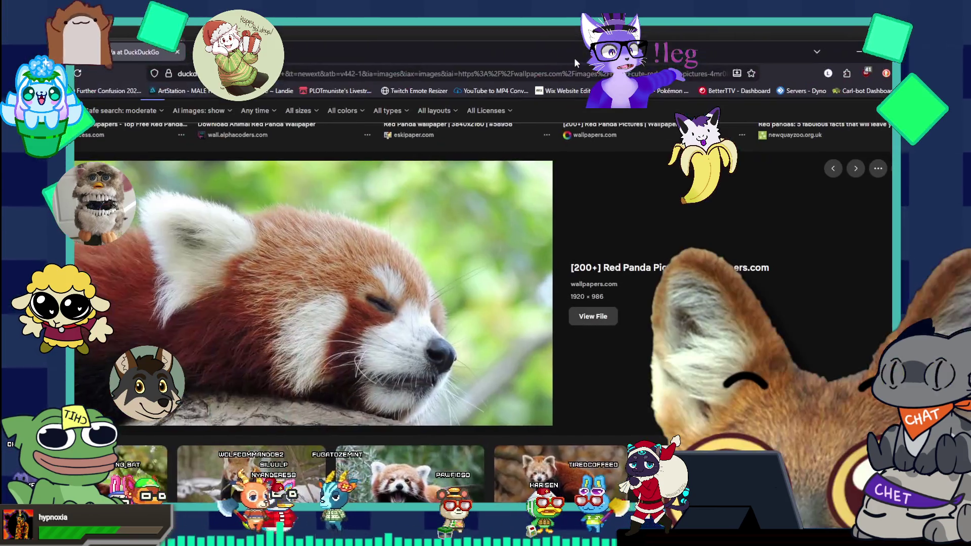
double_click(574, 58)
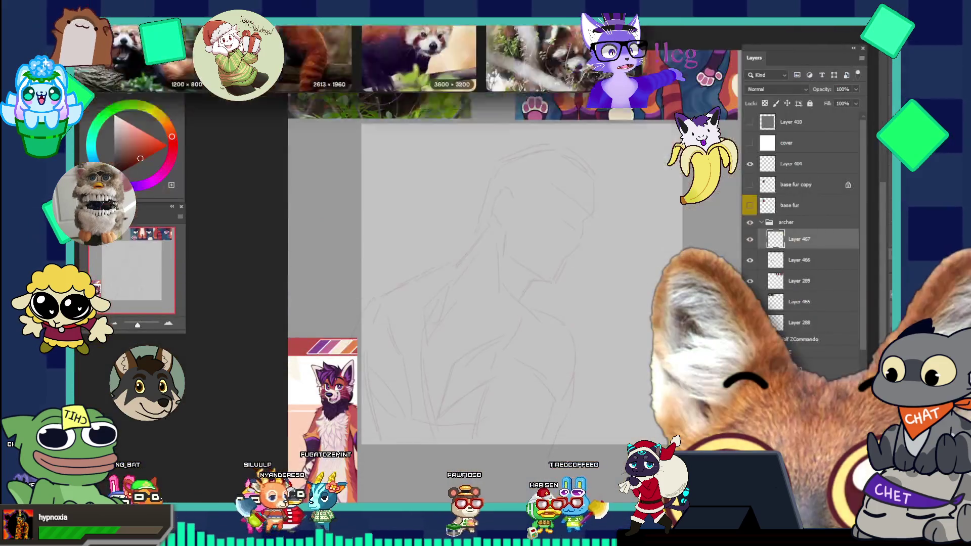
key("alt+Tab")
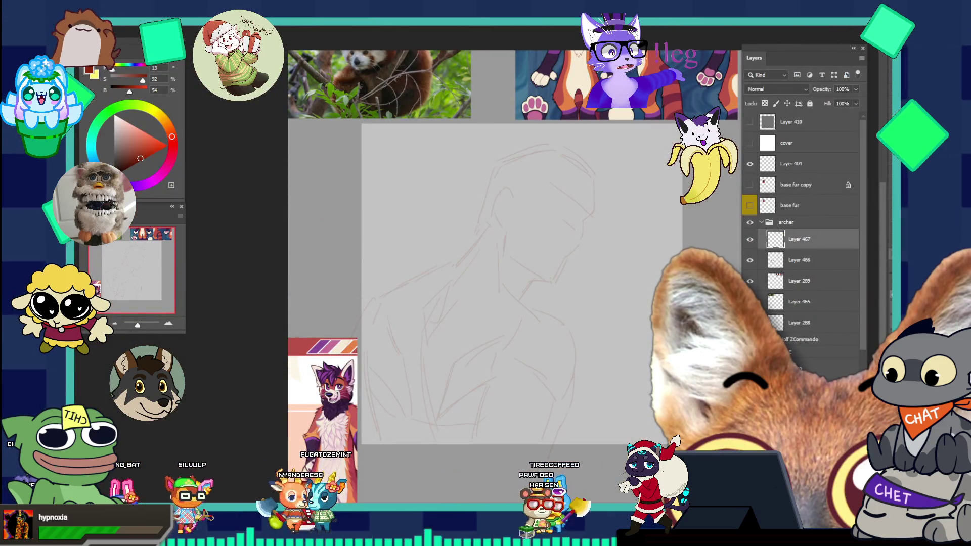
left_click(597, 226)
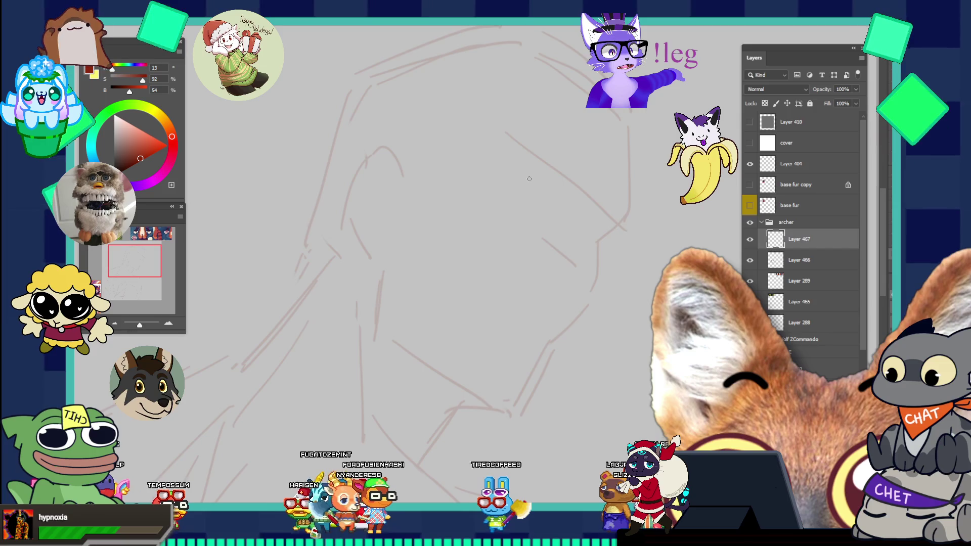
mouse_move(515, 160)
left_mouse_down()
mouse_move(536, 155)
mouse_move(547, 172)
left_mouse_up()
key("ctrl+z")
key("ctrl+z")
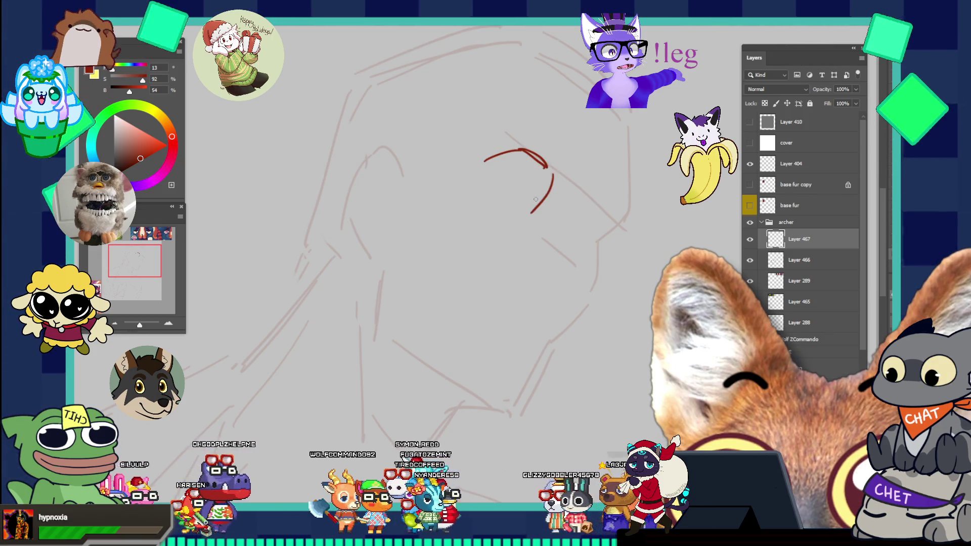
left_click_drag(481, 175, 505, 206)
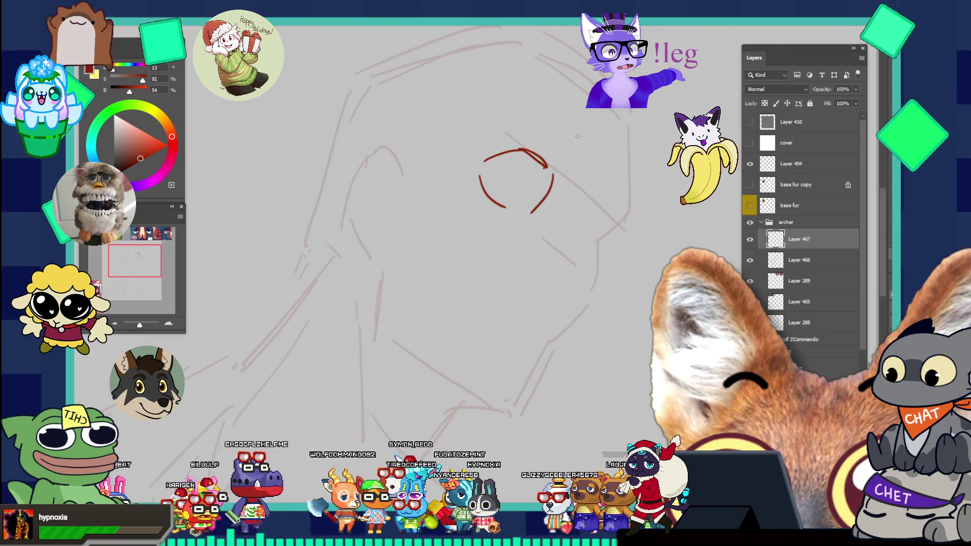
left_click_drag(607, 197, 602, 248)
key("ctrl+z")
key("ctrl+z")
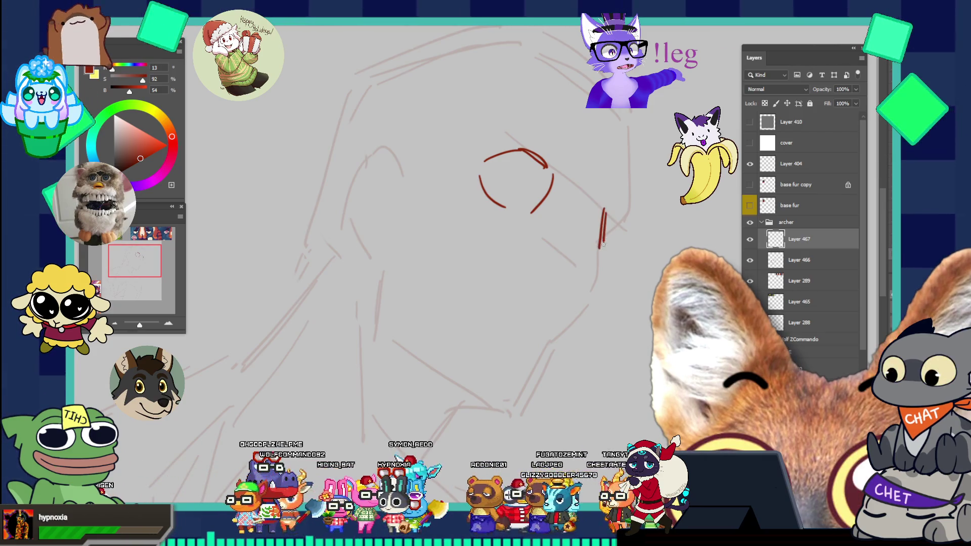
key("ctrl+z")
mouse_move(605, 212)
left_mouse_down()
mouse_move(601, 253)
mouse_move(628, 311)
left_mouse_up()
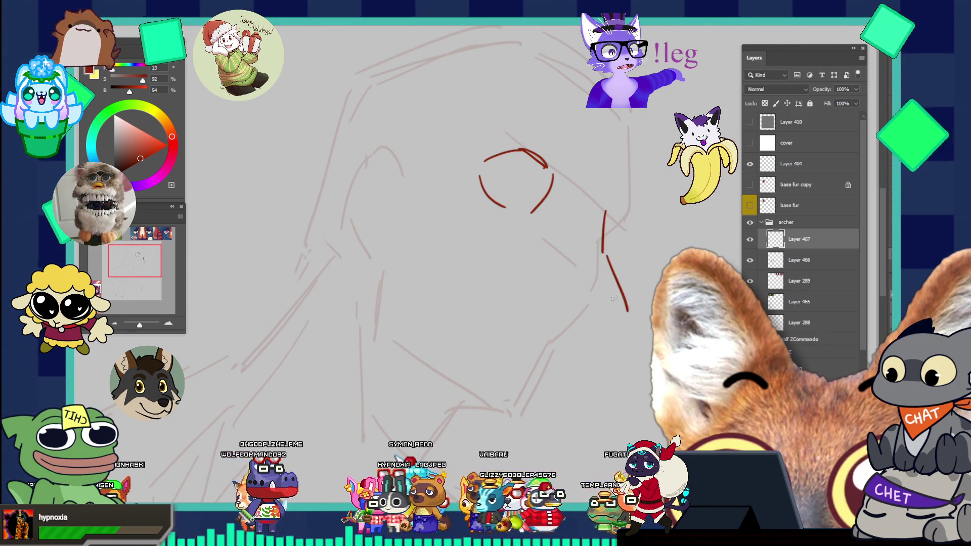
key("ctrl+z")
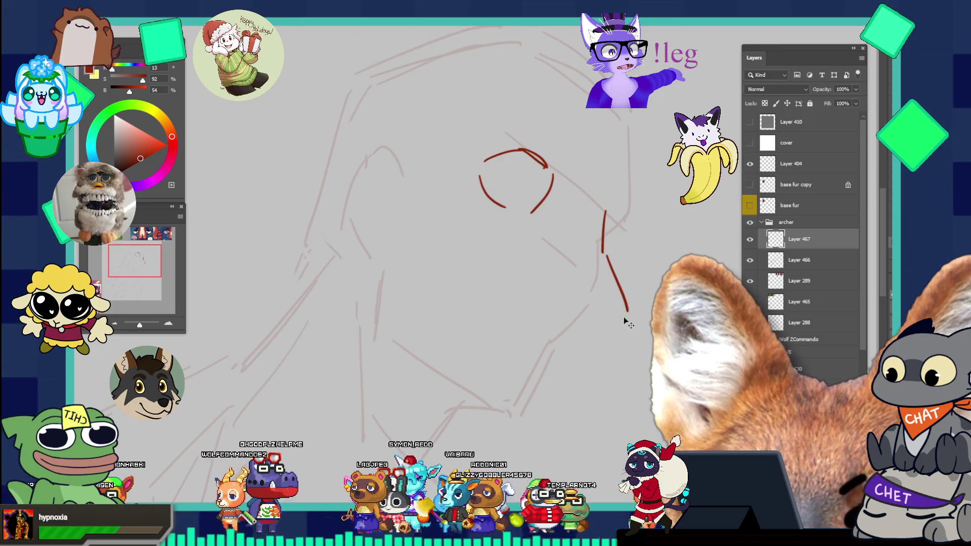
left_click_drag(592, 360, 623, 325)
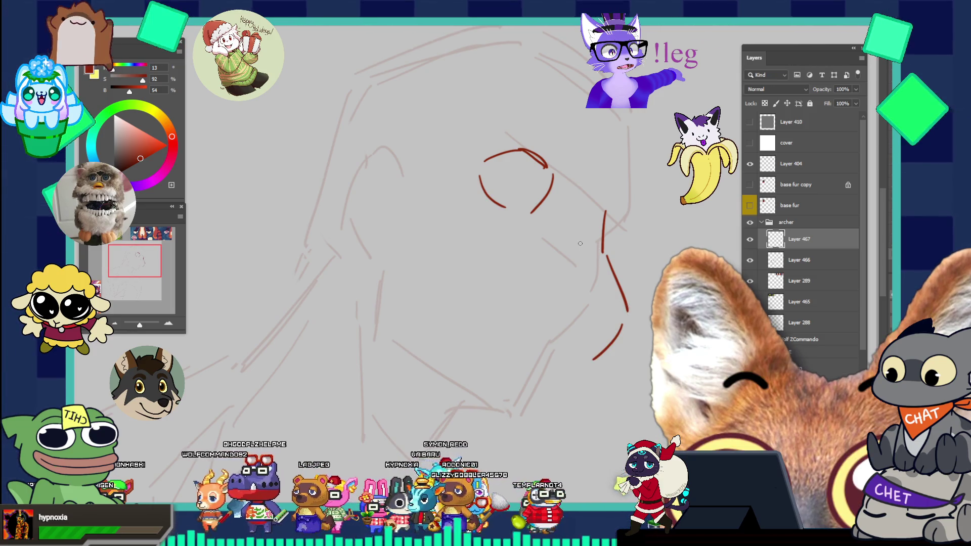
left_click_drag(591, 261, 622, 306)
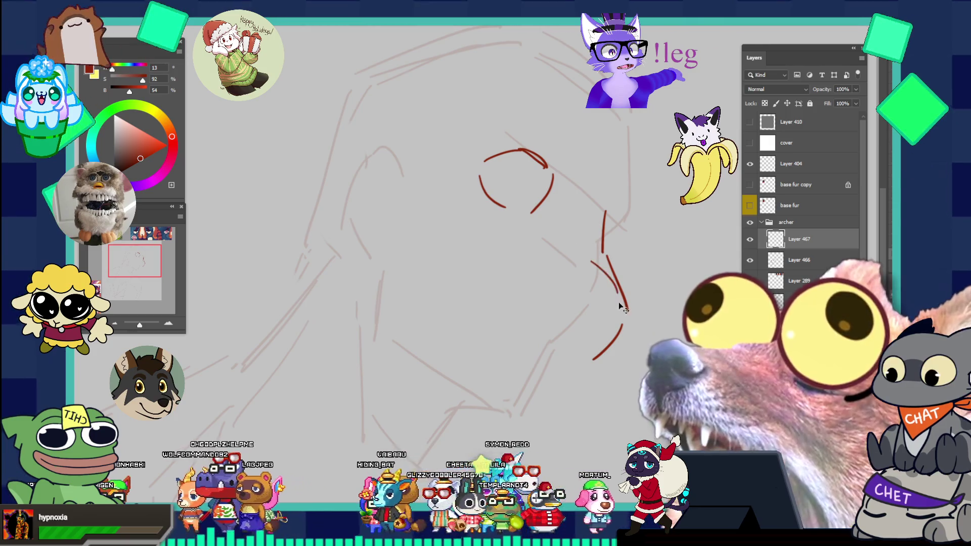
key("ctrl+z")
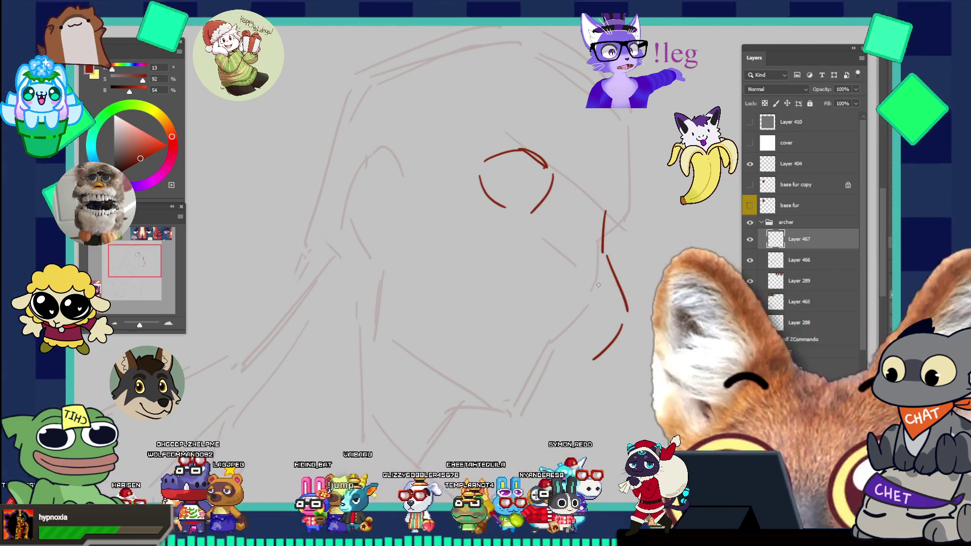
mouse_move(597, 286)
left_mouse_down()
mouse_move(620, 296)
mouse_move(587, 312)
mouse_move(607, 324)
left_mouse_up()
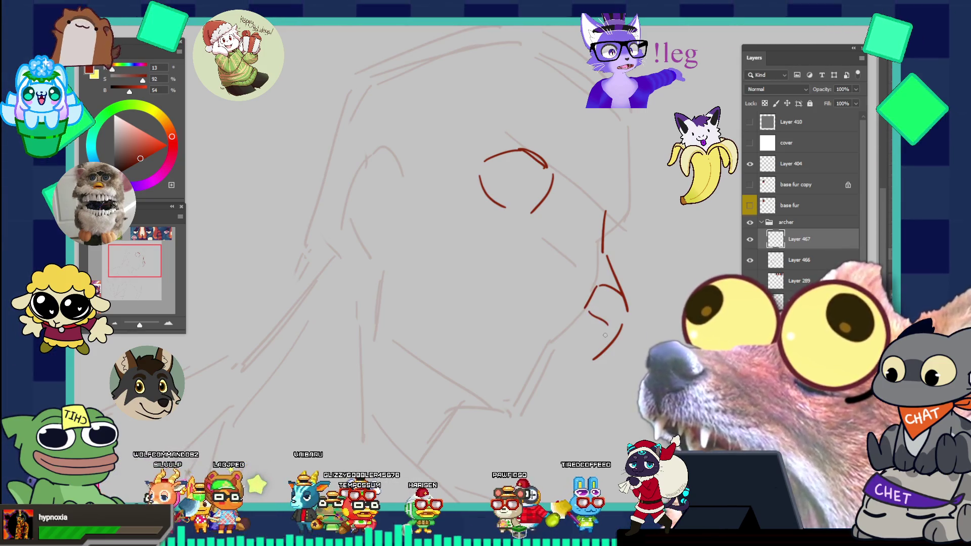
key("ctrl+z")
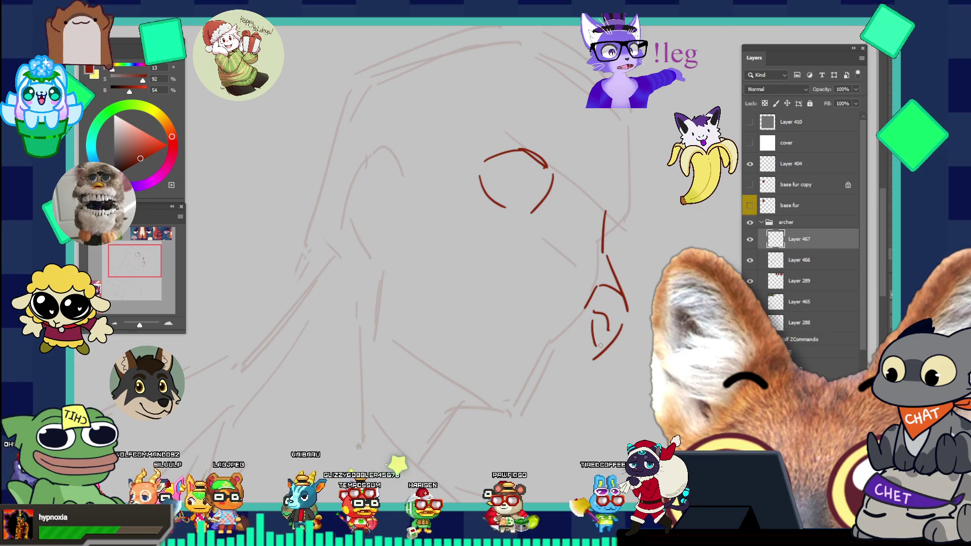
key("ctrl+z")
key("ctrl+z")
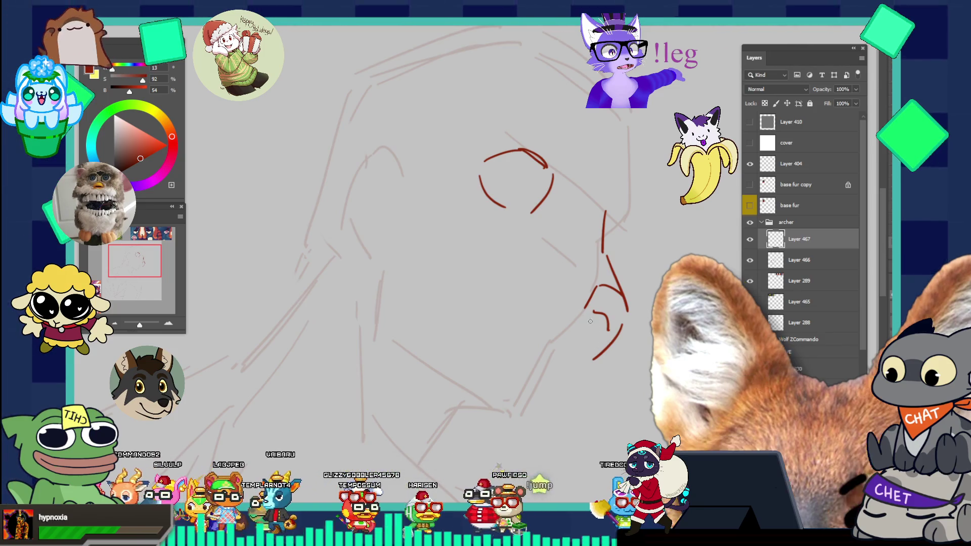
left_click_drag(590, 322, 598, 332)
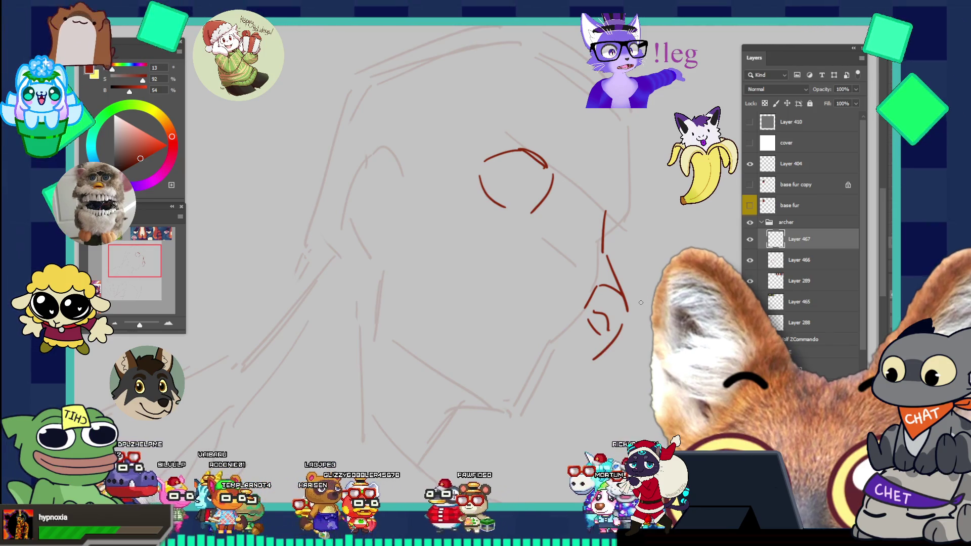
left_click_drag(629, 324, 612, 348)
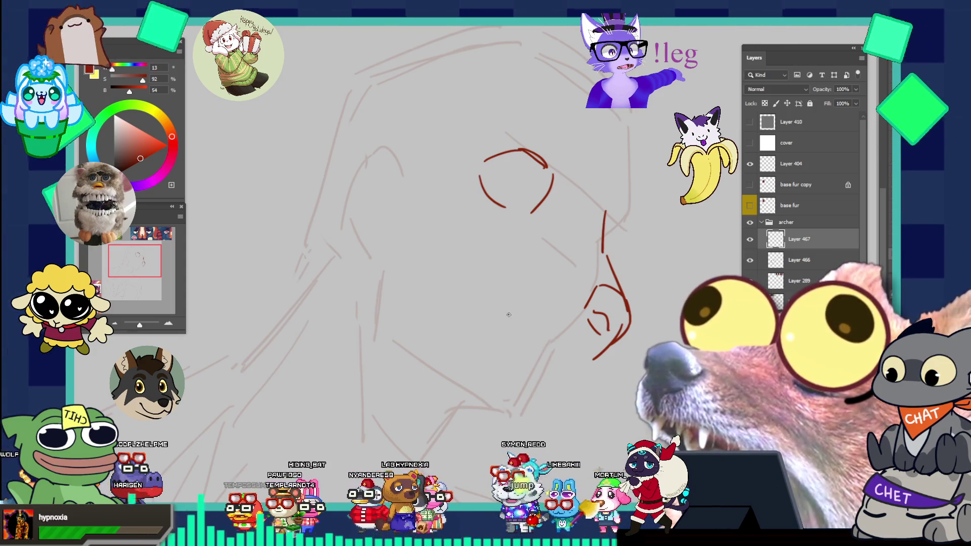
left_click(507, 313)
key("ctrl+z")
left_click_drag(481, 263, 523, 341)
key("ctrl+z")
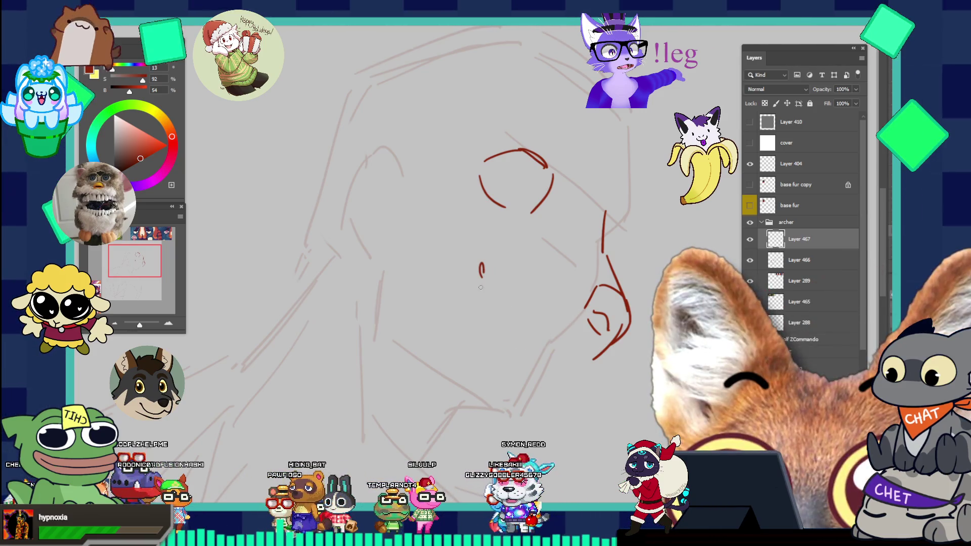
left_click_drag(480, 285, 515, 340)
left_click_drag(486, 285, 511, 334)
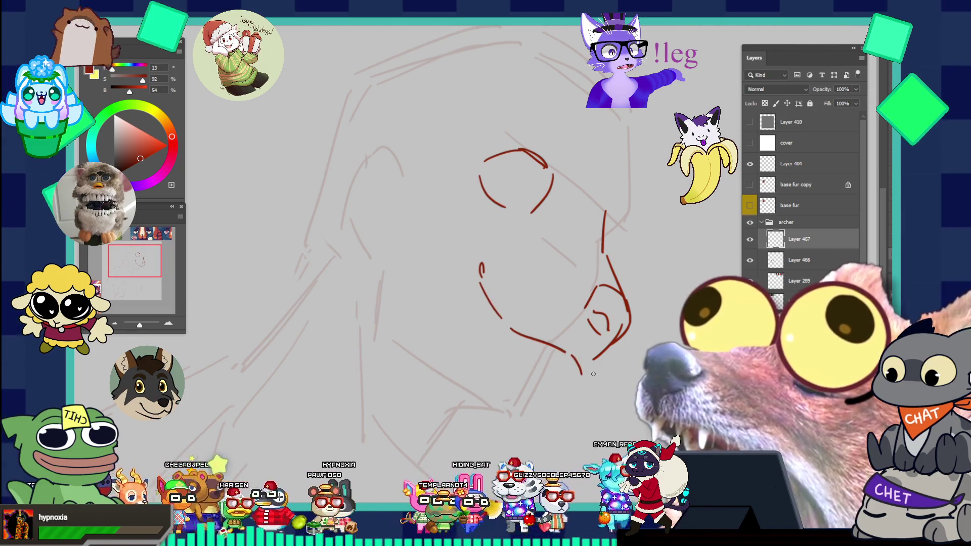
key("ctrl+z")
left_click_drag(576, 360, 589, 368)
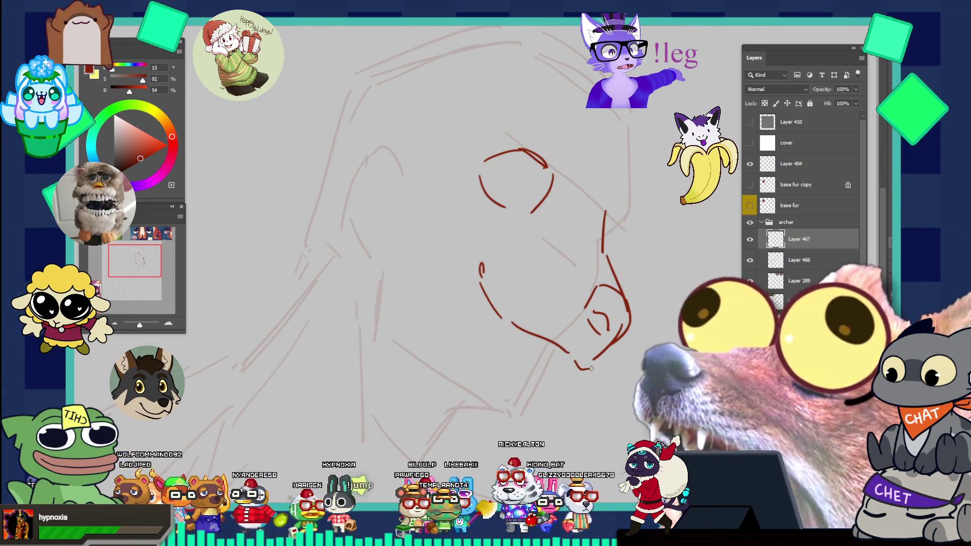
key("ctrl+minus")
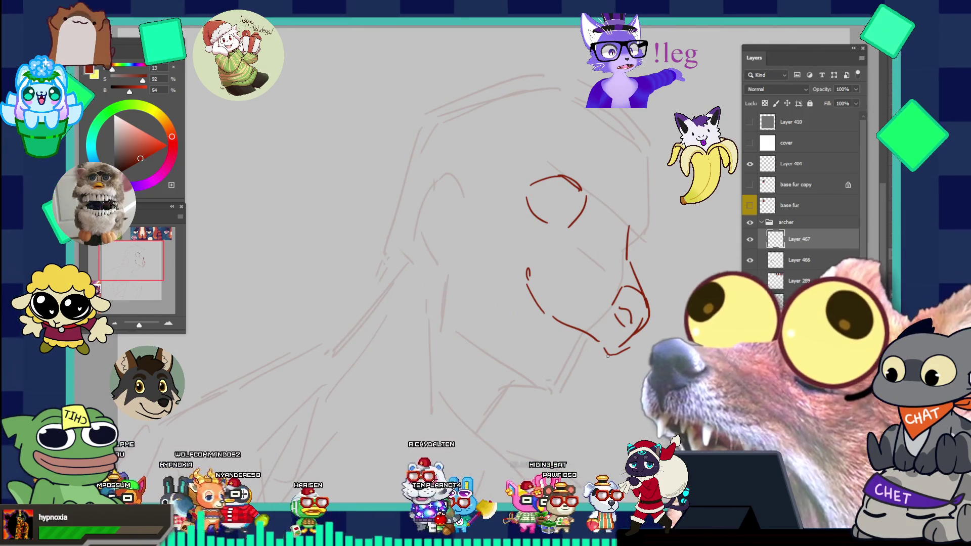
key("ctrl+z")
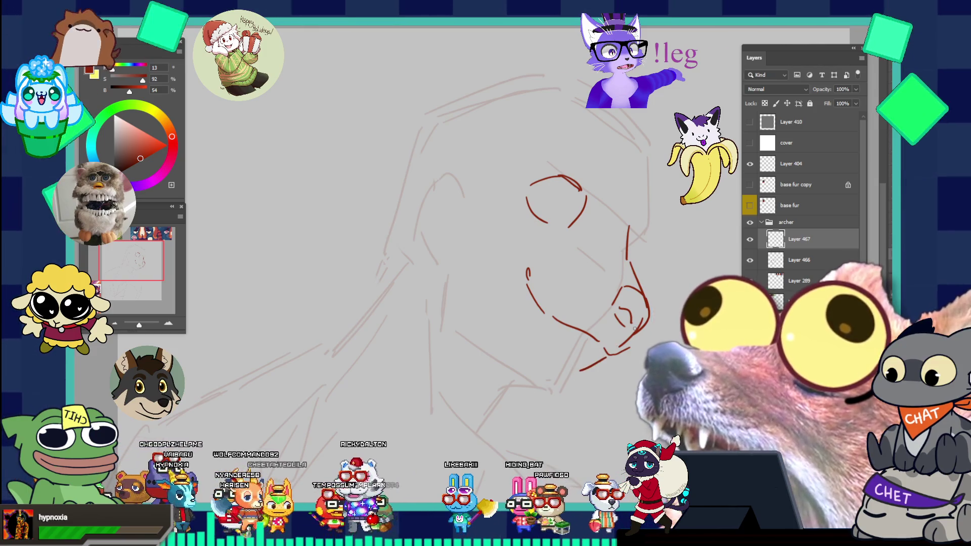
left_click_drag(611, 362, 581, 375)
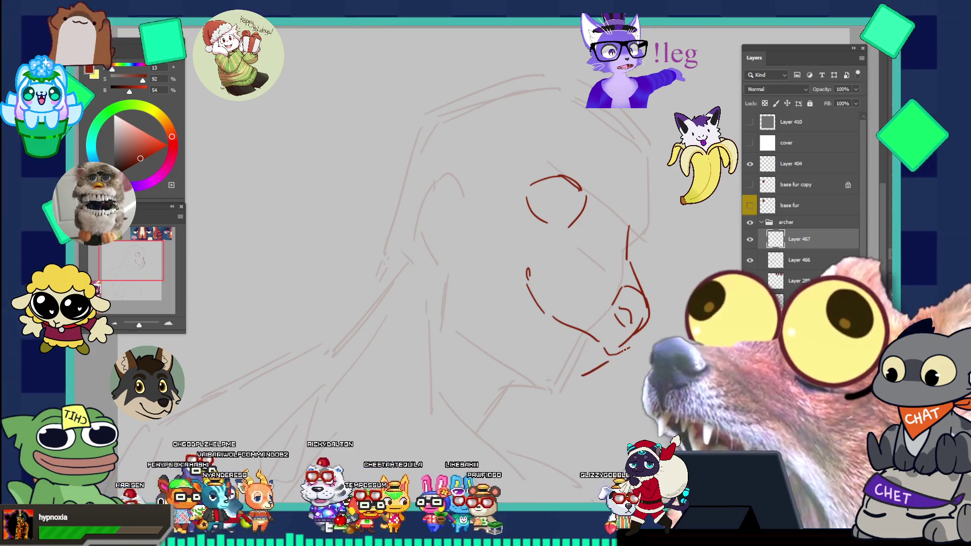
mouse_move(490, 344)
left_mouse_down()
mouse_move(556, 383)
mouse_move(522, 393)
left_mouse_up()
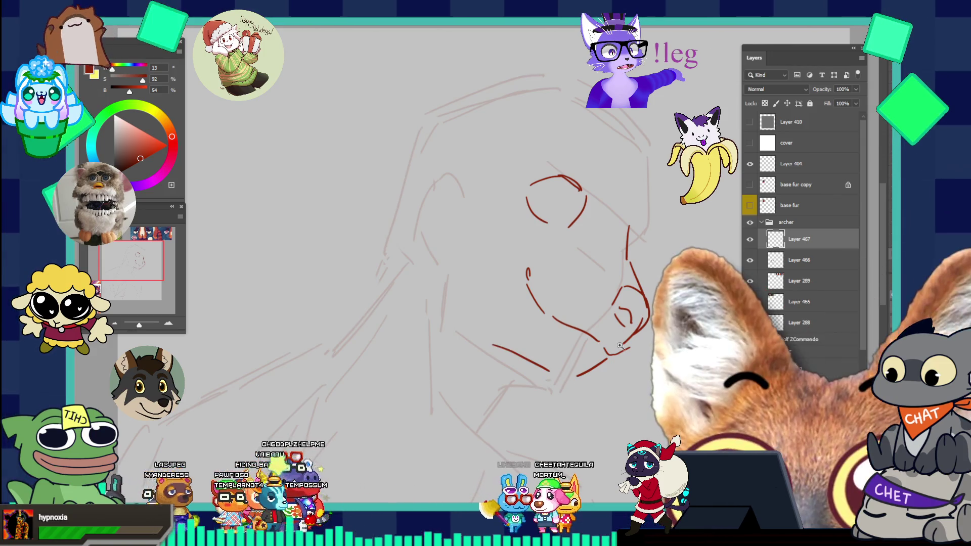
scroll(652, 300, "down", 3)
scroll(651, 300, "up", 3)
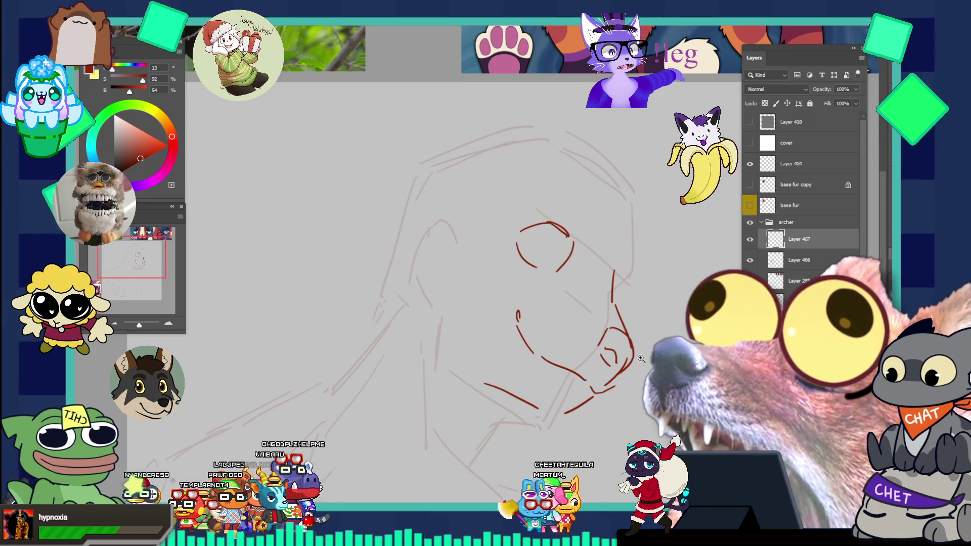
scroll(658, 311, "up", 1)
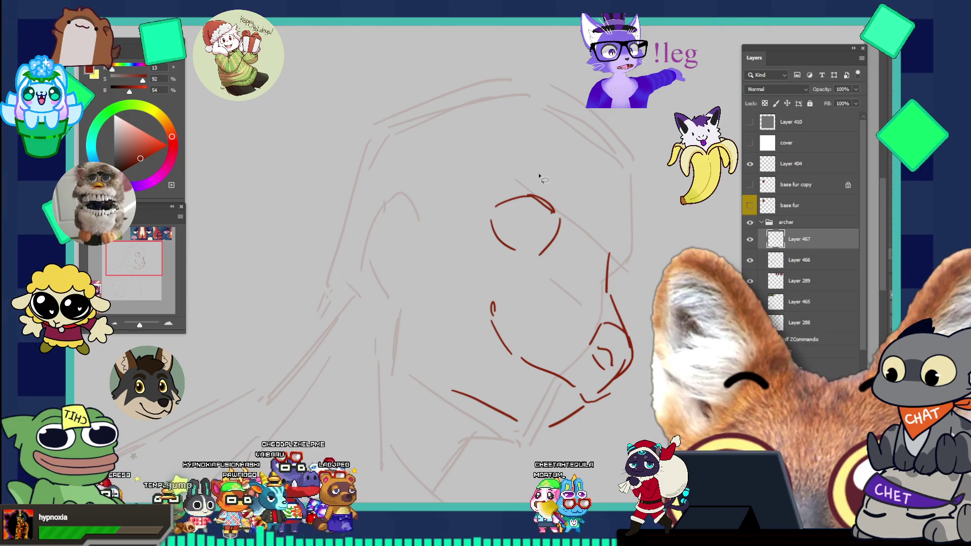
key("ctrl+t")
Rotate the eye slightly counterclockwise, enlarge it about 7%, move it up-left, and apply
left_click_drag(568, 225, 569, 204)
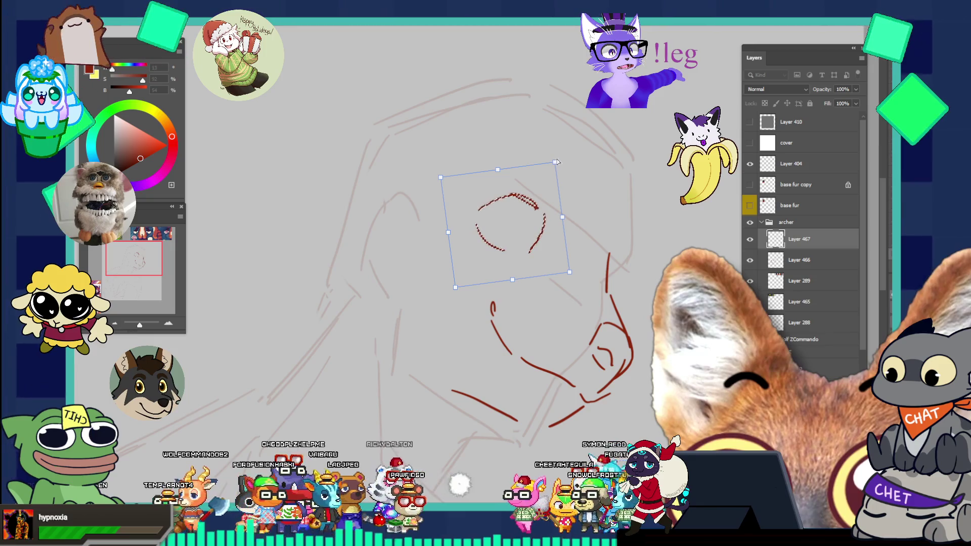
left_click_drag(554, 162, 562, 152)
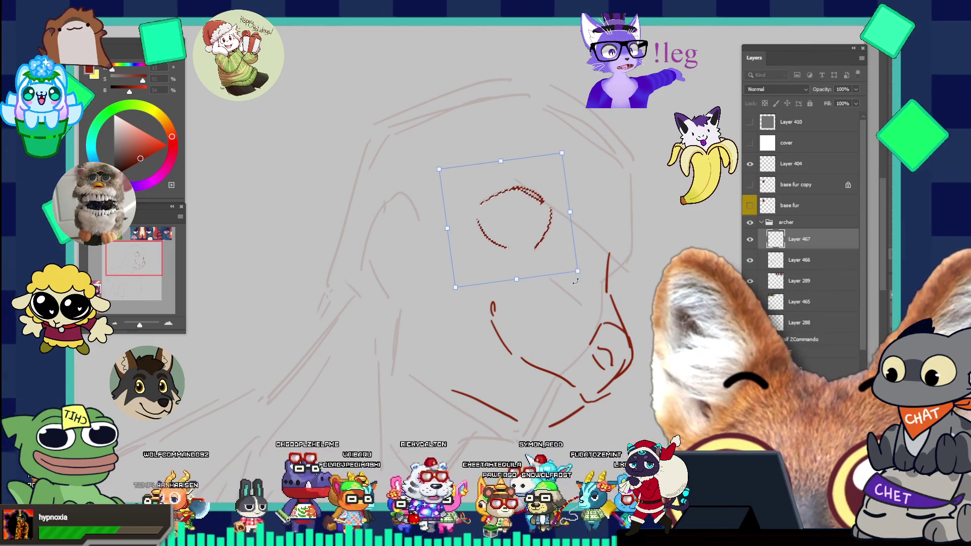
mouse_move(609, 266)
left_mouse_down()
mouse_move(611, 258)
mouse_move(587, 270)
left_mouse_up()
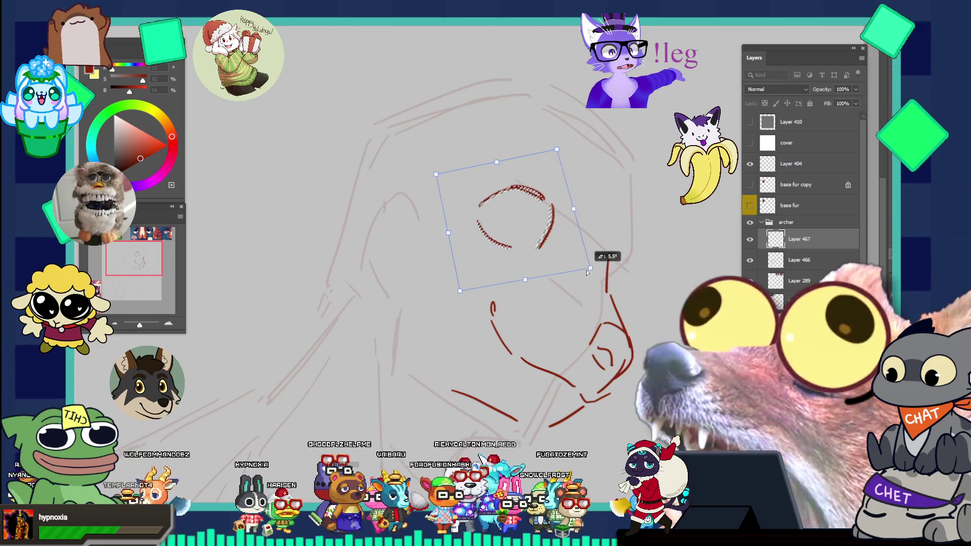
left_click_drag(537, 234, 528, 232)
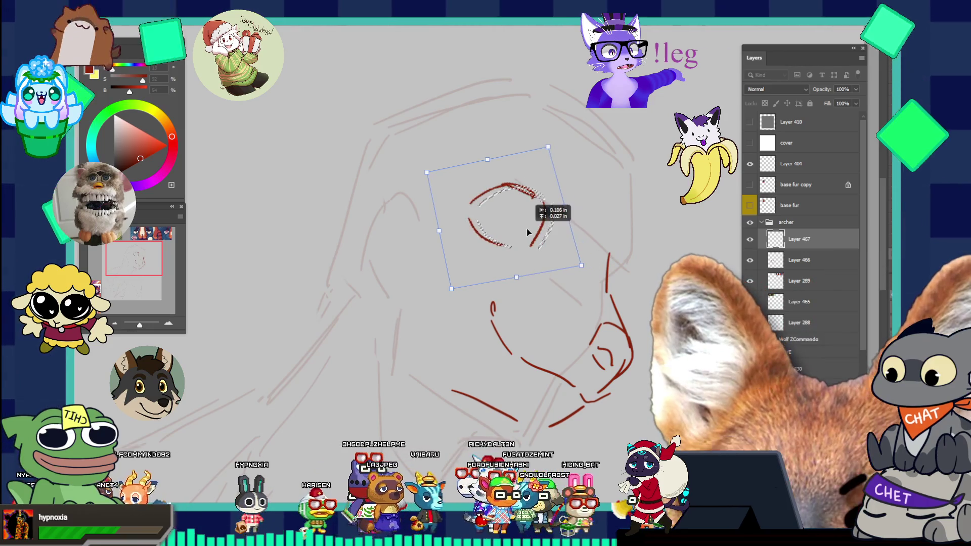
key("Return")
scroll(611, 259, "down", 2)
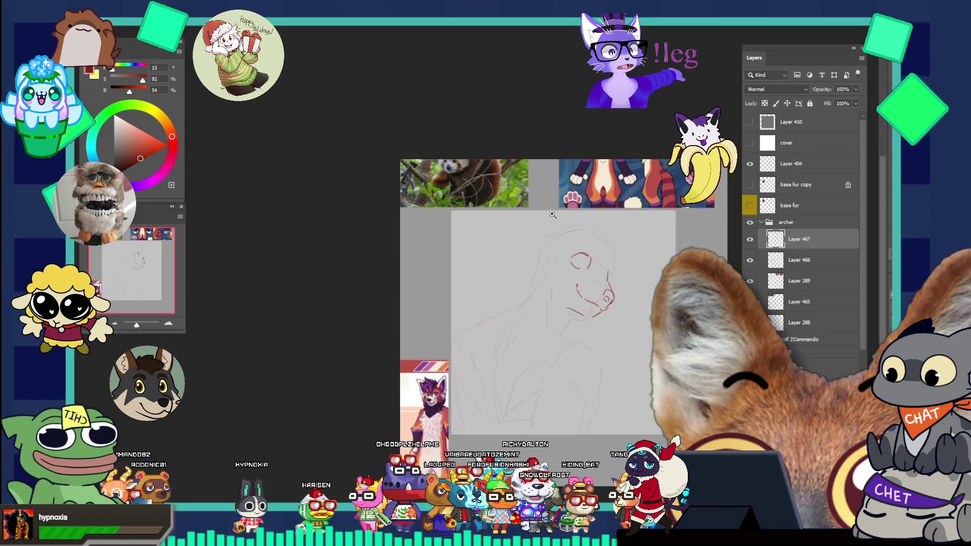
Draw two extra jaw lines beneath the red panda's muzzle
scroll(636, 341, "up", 4)
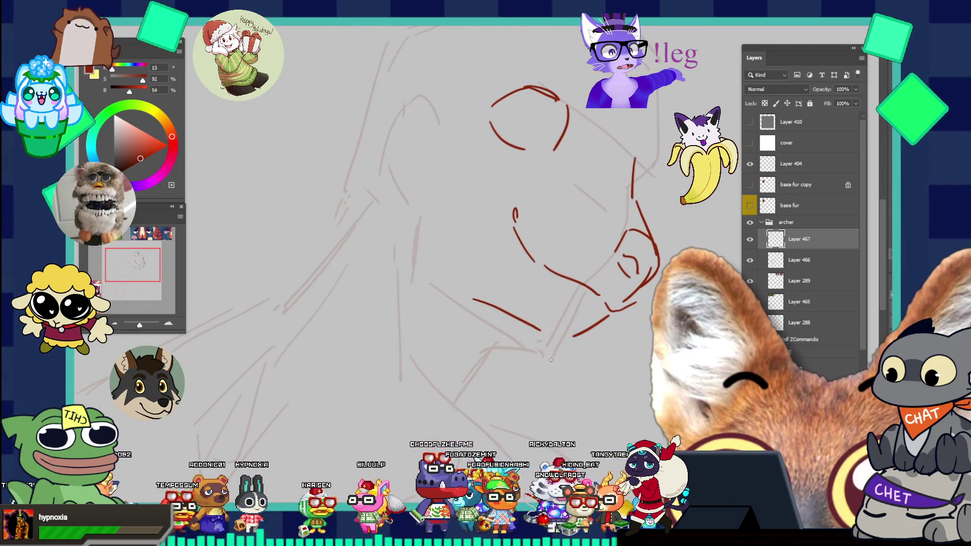
mouse_move(538, 329)
left_mouse_down()
mouse_move(563, 344)
mouse_move(506, 342)
left_mouse_up()
mouse_move(570, 353)
left_mouse_down()
mouse_move(499, 341)
mouse_move(489, 356)
left_mouse_up()
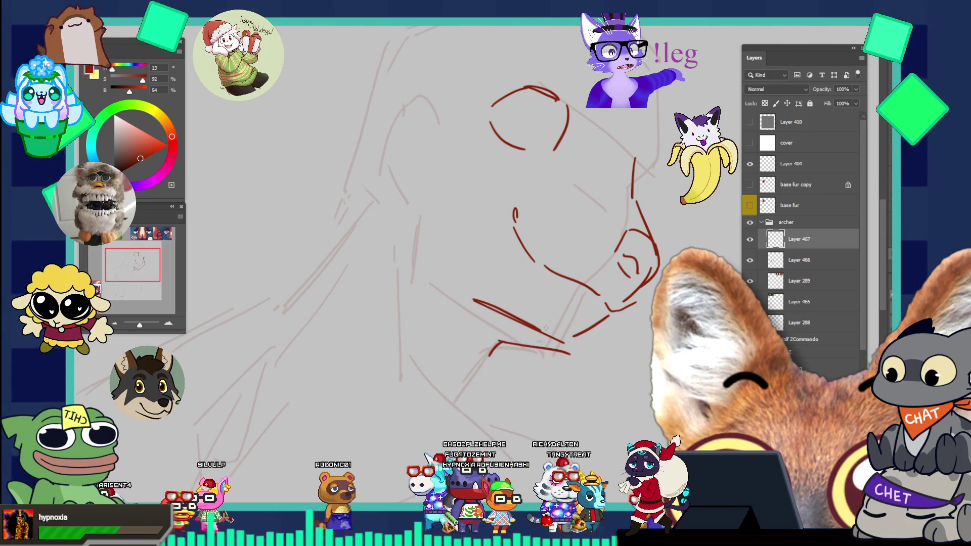
Fit the whole canvas in view and move the two reference sheets to the left, beside the sketch
key("ctrl+0")
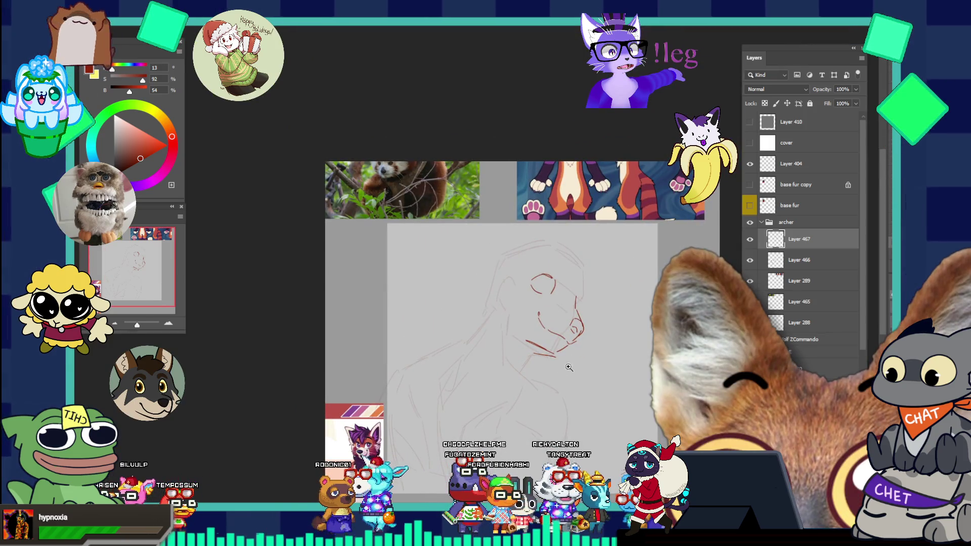
scroll(600, 206, "up", 1)
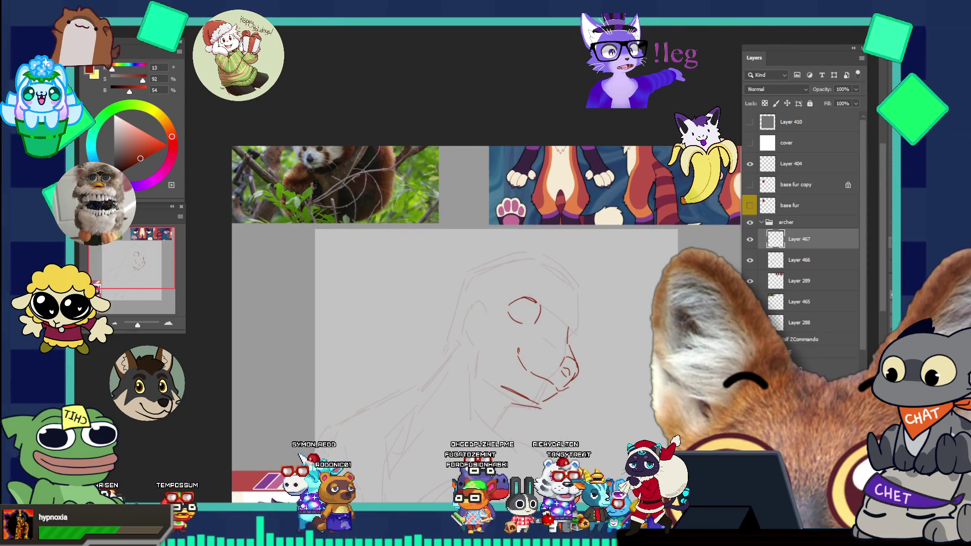
mouse_move(578, 208)
left_mouse_down()
mouse_move(444, 288)
mouse_move(376, 345)
mouse_move(380, 249)
left_mouse_up()
mouse_move(375, 481)
left_mouse_down()
mouse_move(371, 380)
mouse_move(498, 366)
mouse_move(316, 345)
left_mouse_up()
left_click_drag(470, 226, 438, 225)
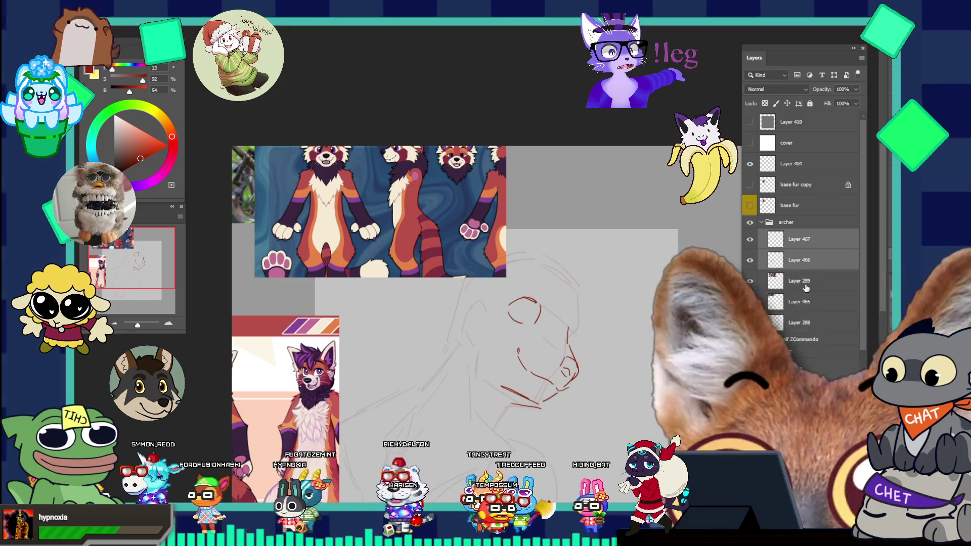
On Layer 467, draw a chin curve and zig-zag fur strokes along the left cheek toward the head
left_click(784, 244)
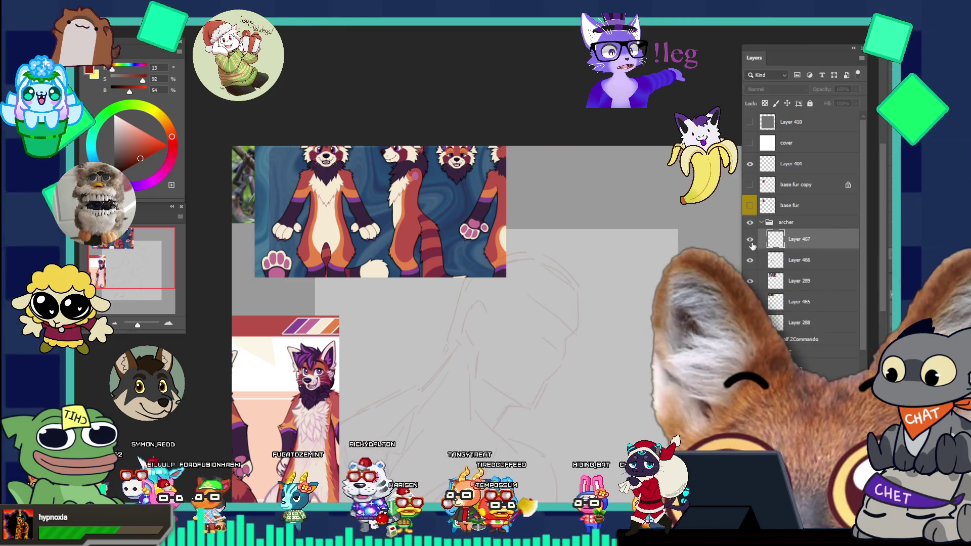
scroll(557, 387, "up", 3)
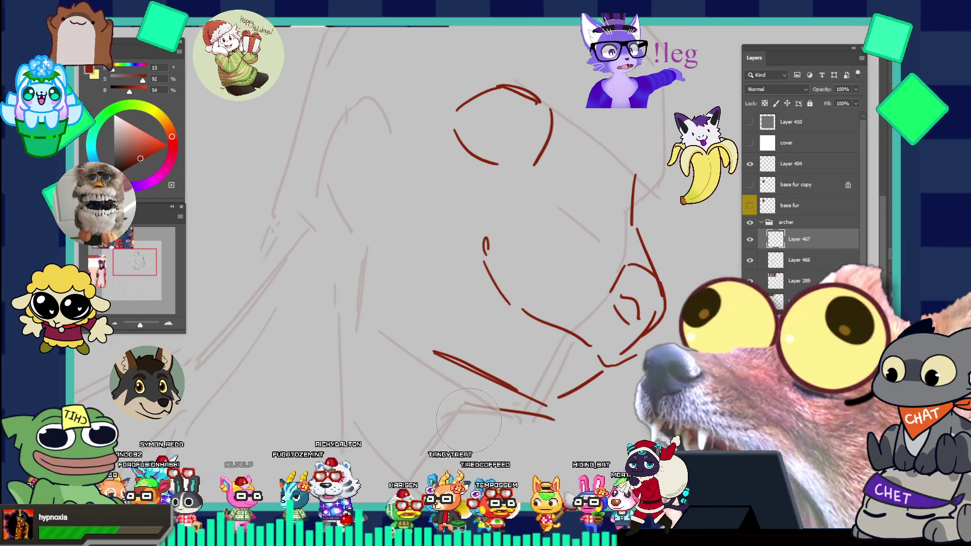
scroll(579, 409, "down", 3)
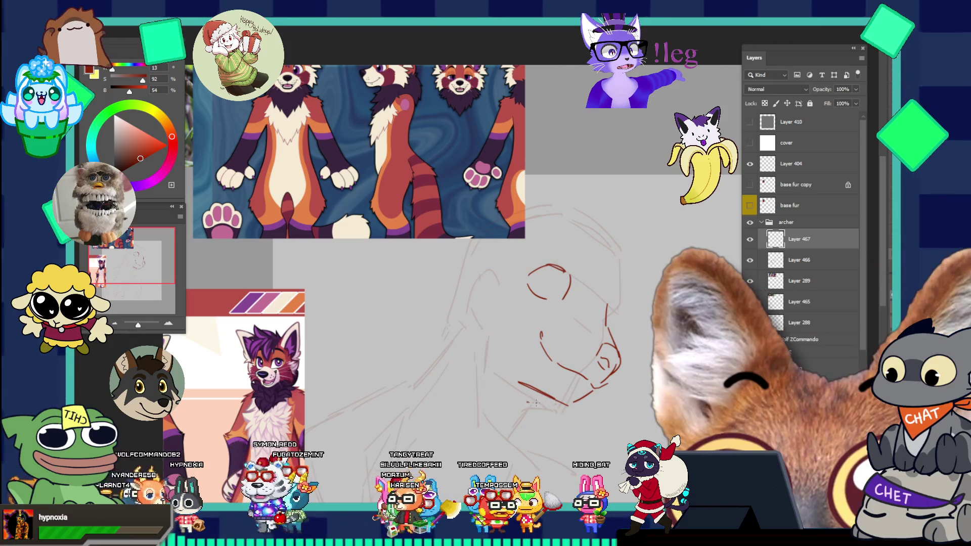
left_click_drag(529, 402, 527, 425)
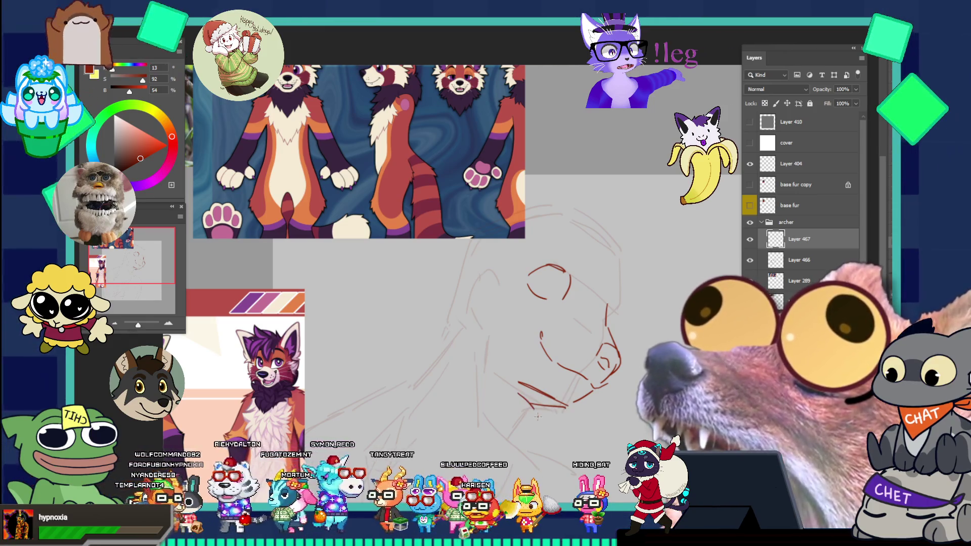
left_click_drag(531, 399, 536, 413)
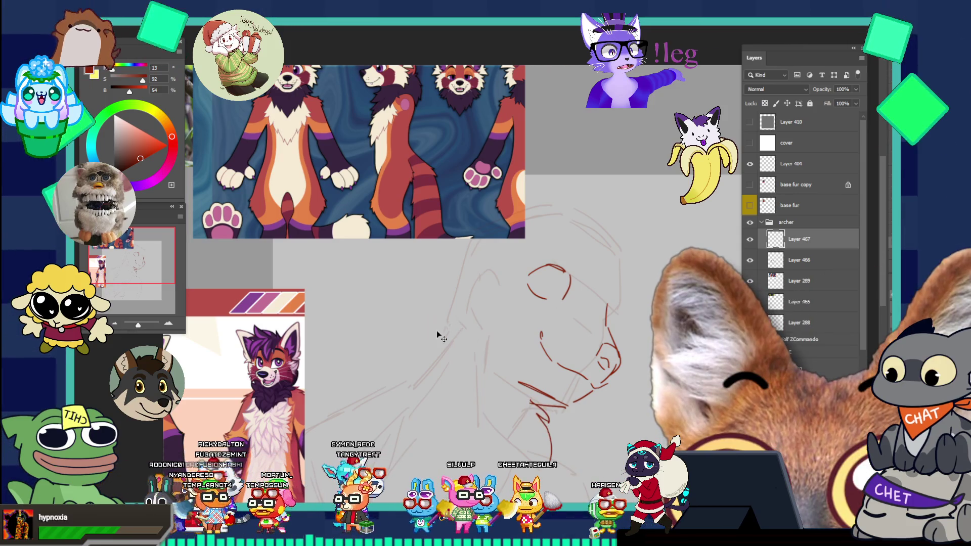
left_click_drag(427, 316, 374, 373)
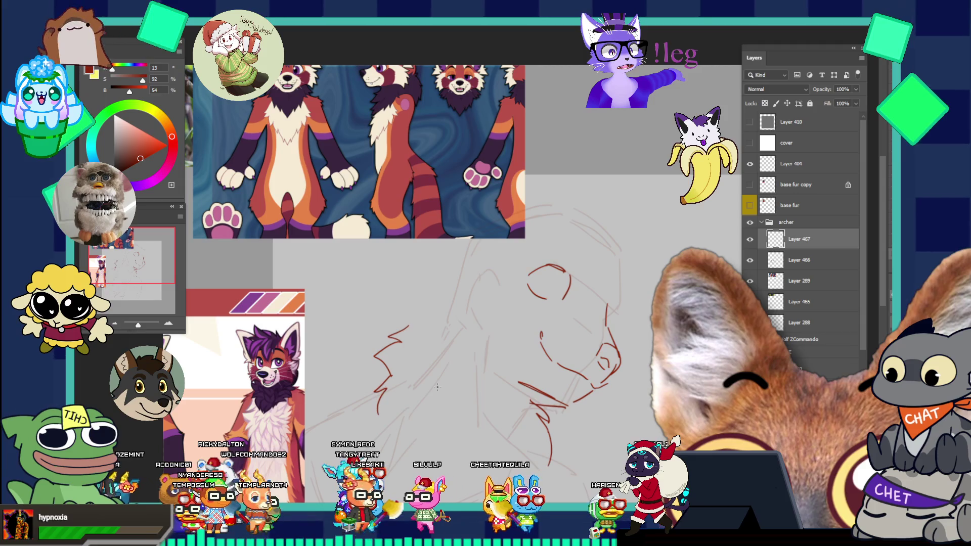
left_click_drag(407, 317, 446, 306)
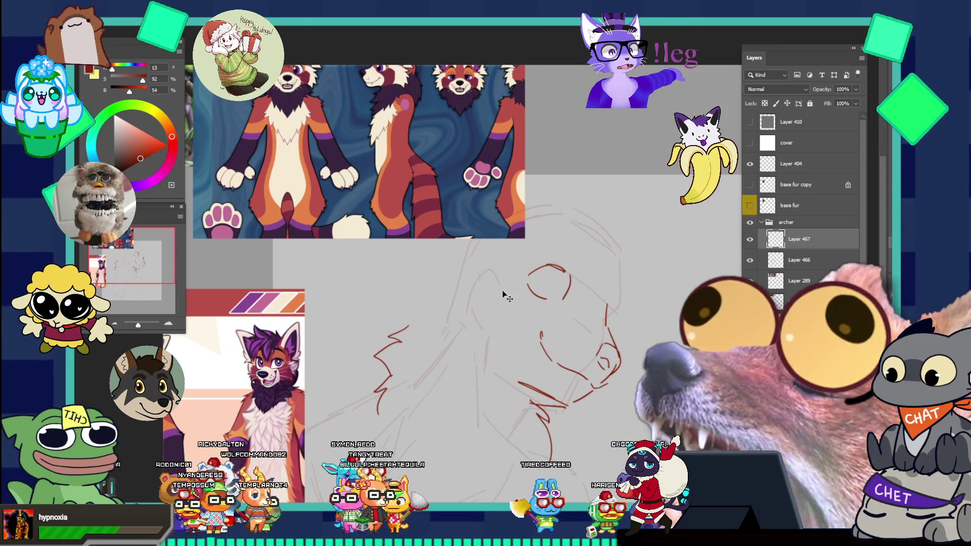
Move the lower character reference down-left and marquee-select its back-view figure
scroll(509, 255, "down", 3)
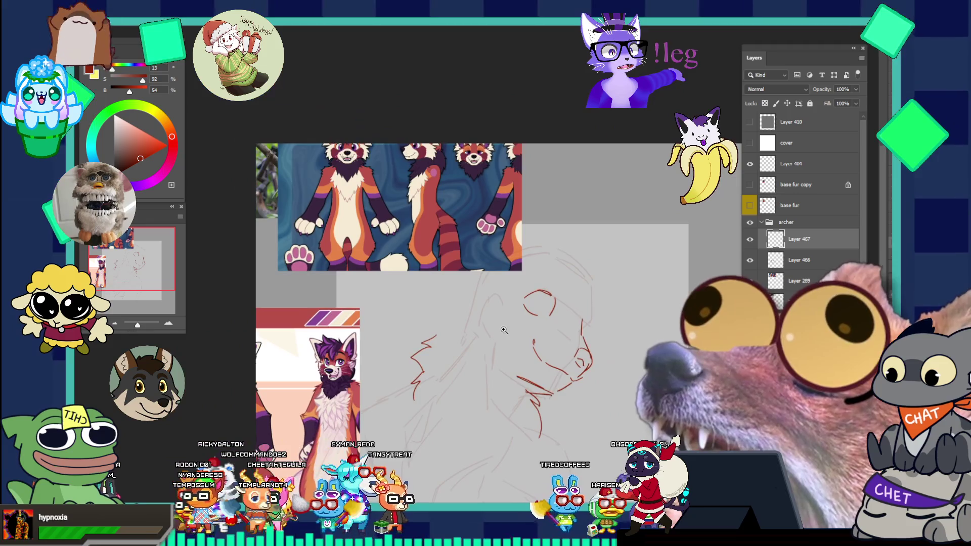
scroll(509, 254, "up", 2)
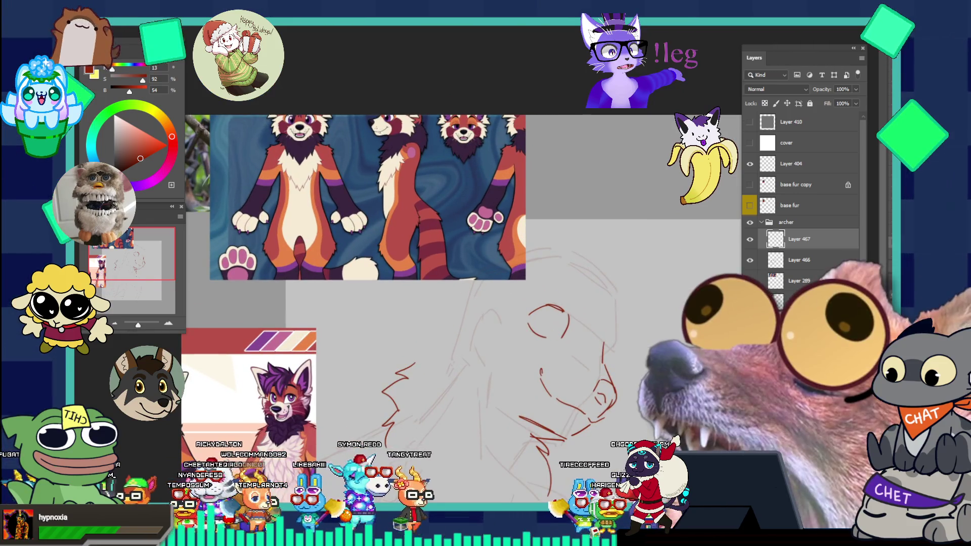
scroll(459, 223, "up", 2)
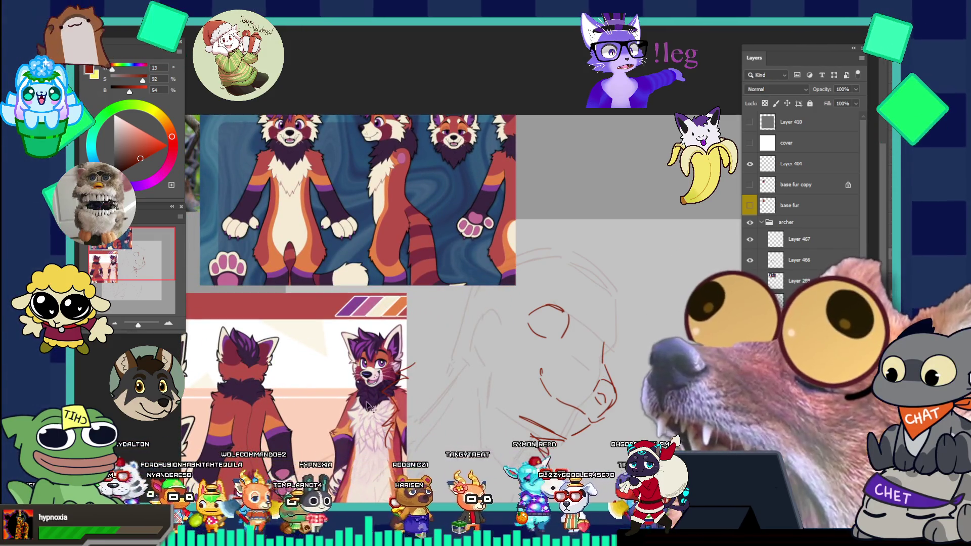
mouse_move(334, 356)
left_mouse_down()
mouse_move(302, 368)
mouse_move(288, 404)
left_mouse_up()
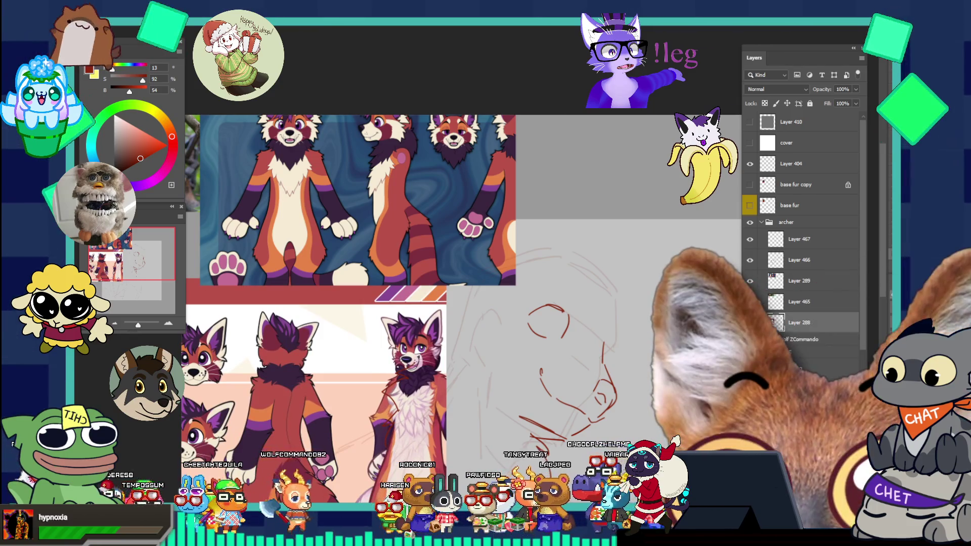
mouse_move(237, 292)
left_mouse_down()
mouse_move(322, 440)
mouse_move(332, 435)
mouse_move(334, 391)
mouse_move(333, 418)
left_mouse_up()
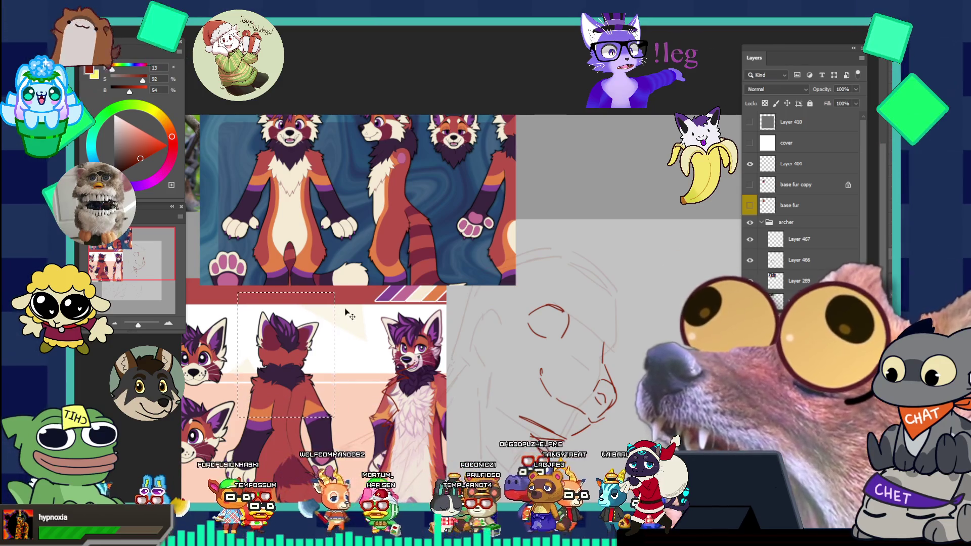
Paste the back-view figure as a new layer, flip it horizontally, and place it up-right
key("ctrl+d")
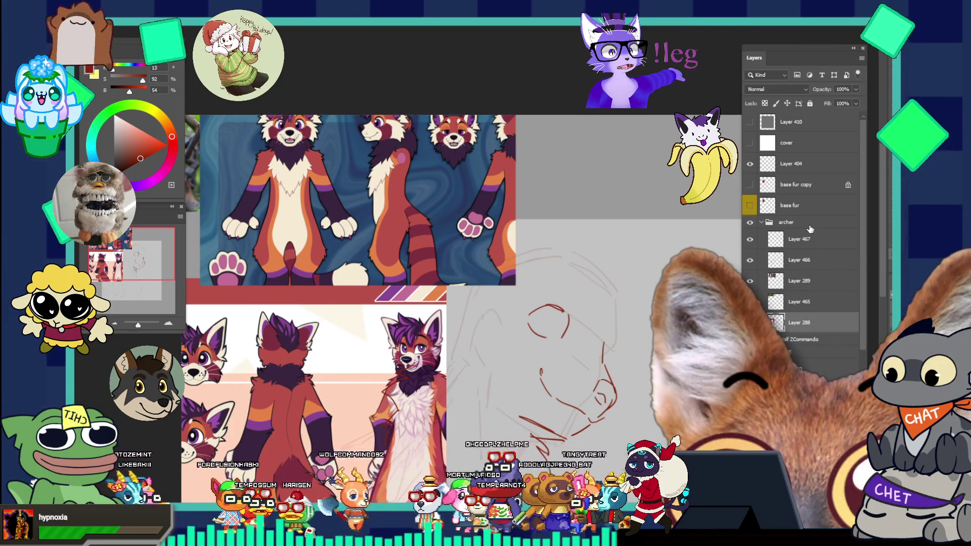
key("ctrl+z")
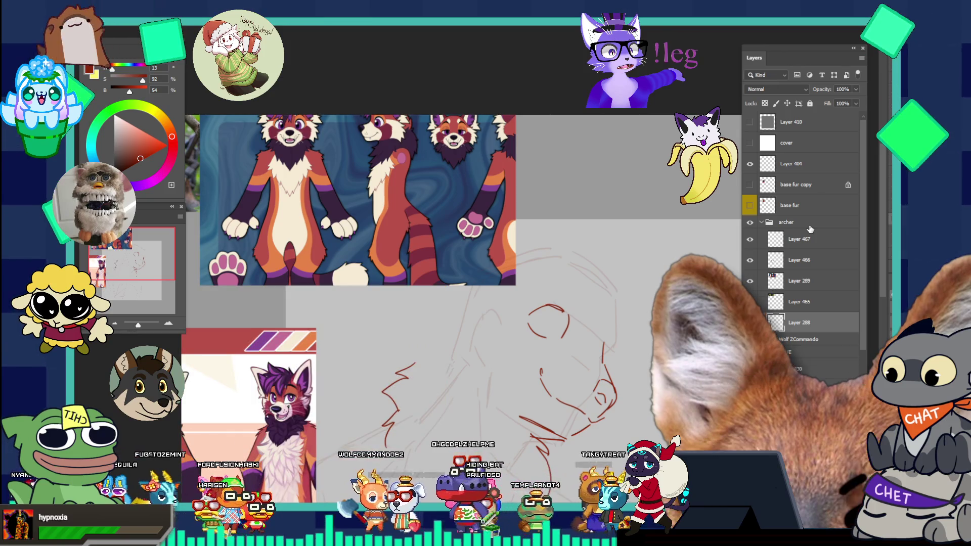
key("ctrl+v")
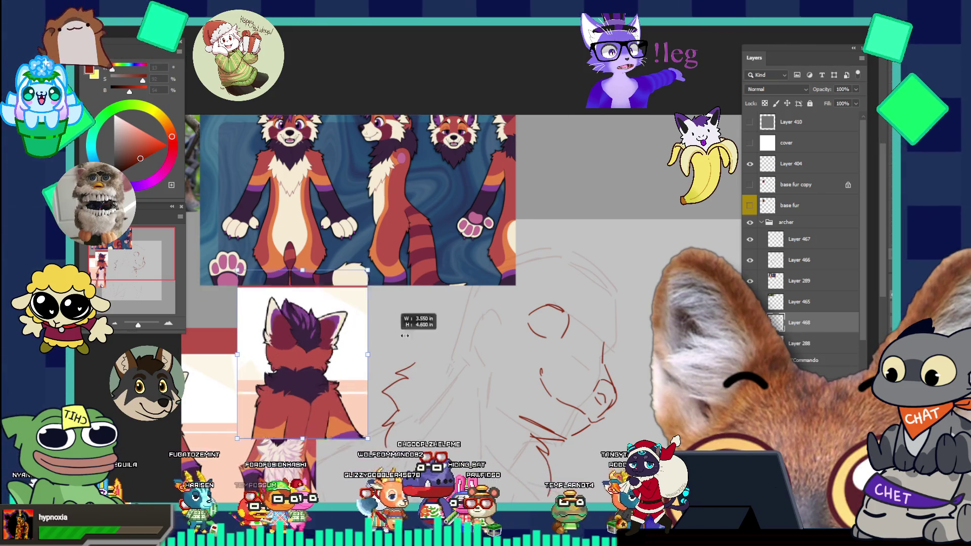
right_click(335, 386)
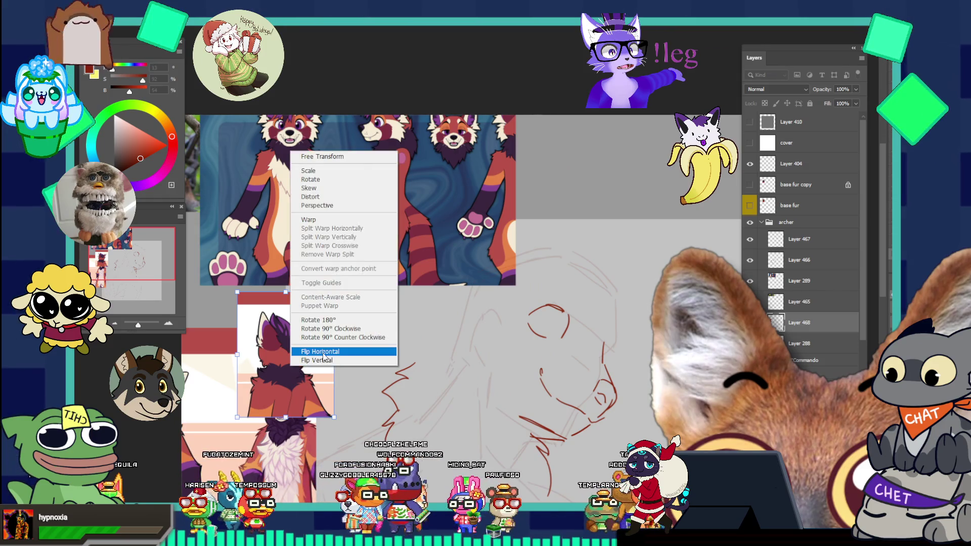
left_click(323, 354)
mouse_move(288, 368)
left_mouse_down()
mouse_move(532, 332)
mouse_move(594, 245)
mouse_move(619, 273)
mouse_move(610, 273)
mouse_move(590, 207)
left_mouse_up()
key("Return")
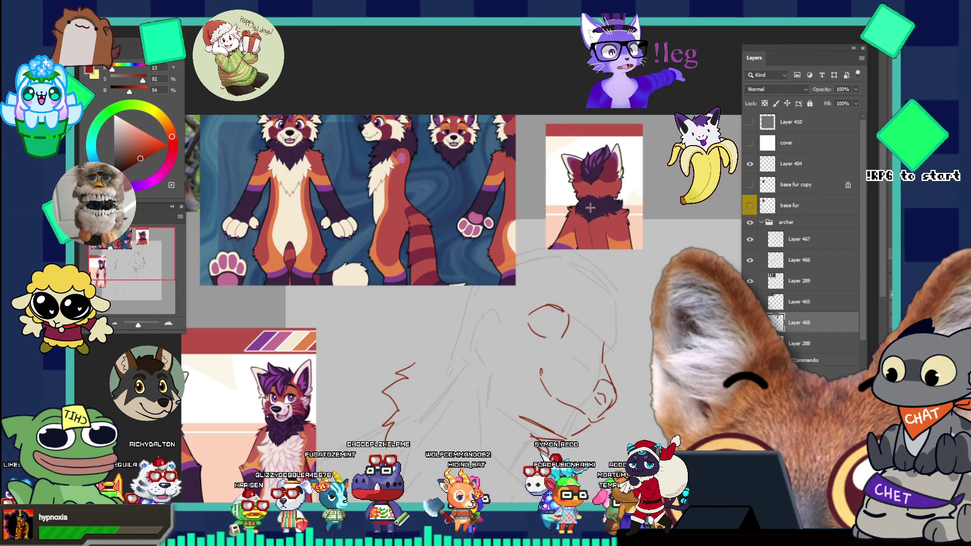
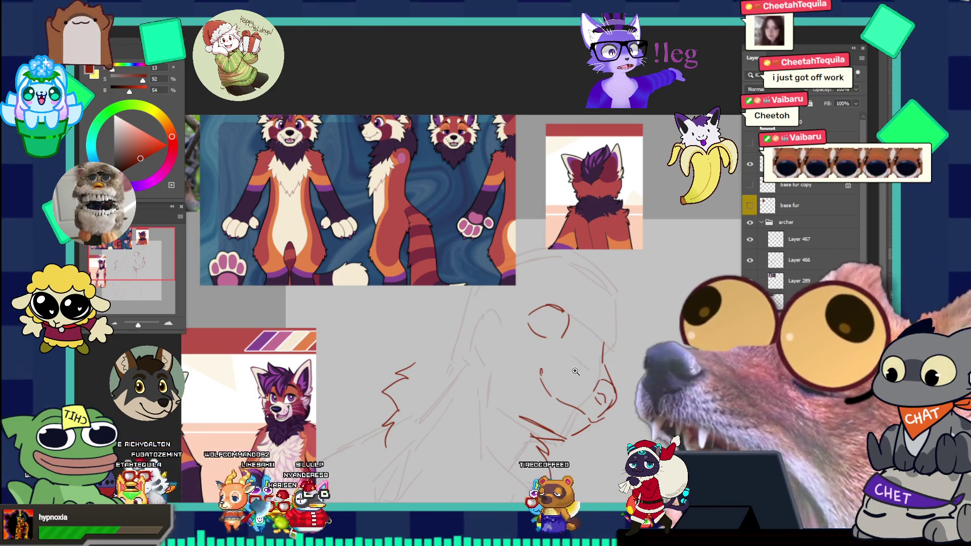
Select Layer 467, which holds the lassoed chest-fur strokes, after a failed empty-layer transform
scroll(576, 372, "down", 3)
scroll(562, 417, "up", 2)
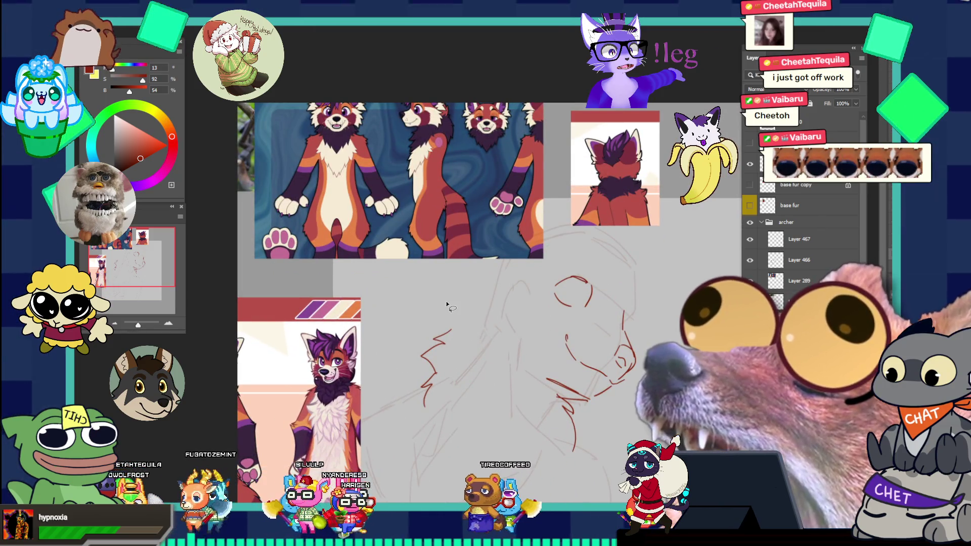
left_click_drag(447, 306, 498, 261)
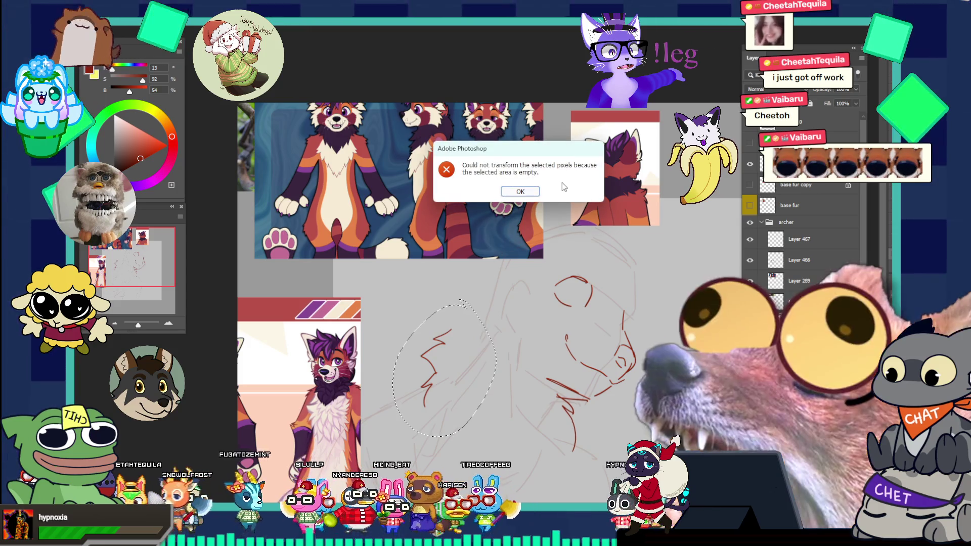
key("Return")
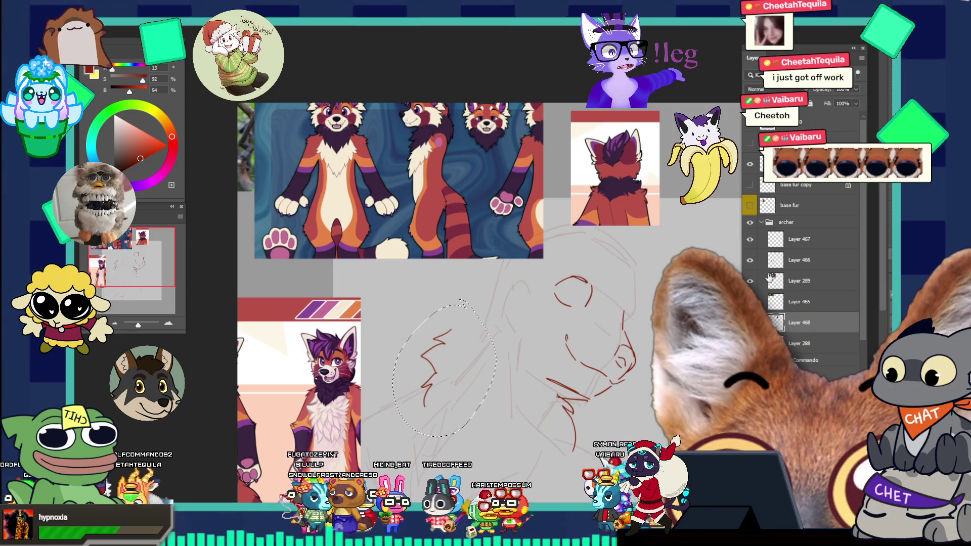
left_click(755, 261)
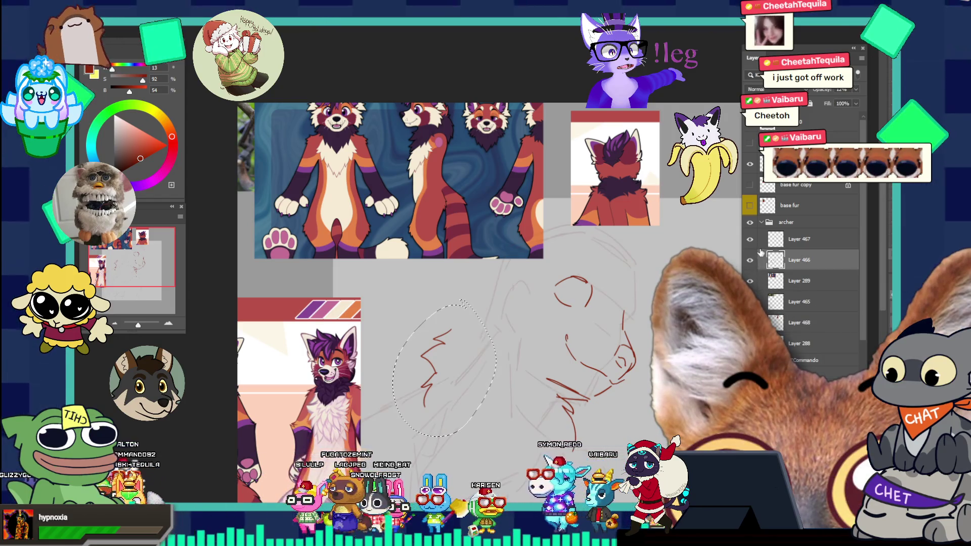
left_click(755, 241)
left_click(783, 243)
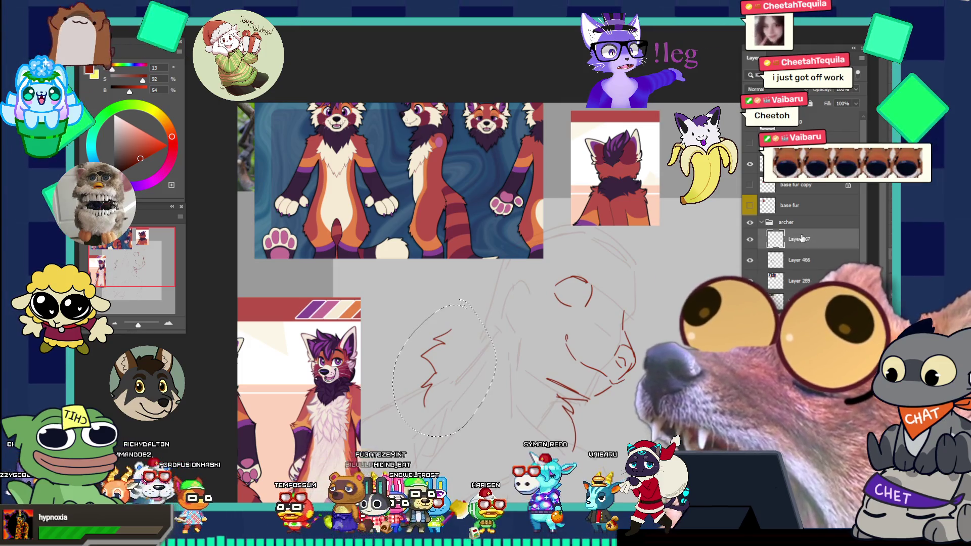
Move the chest-fur strokes up-left with a slight clockwise rotation, then undo the hair arc
key("ctrl+t")
left_click_drag(457, 317, 447, 311)
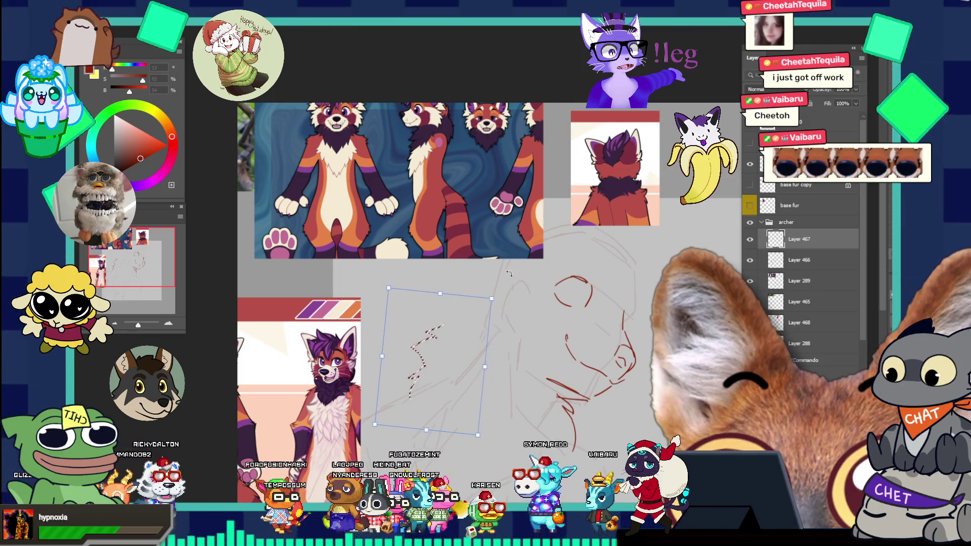
left_click_drag(533, 276, 543, 289)
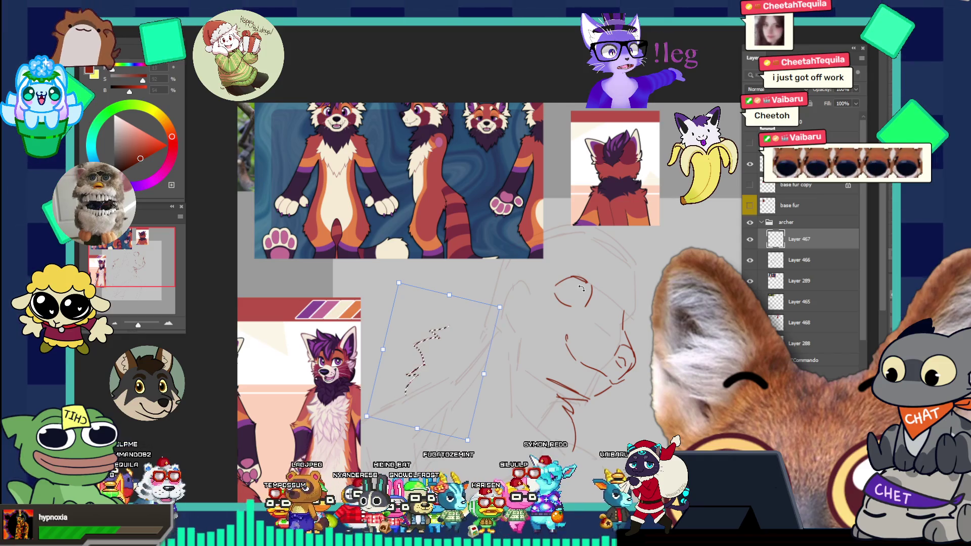
left_click_drag(440, 365, 435, 378)
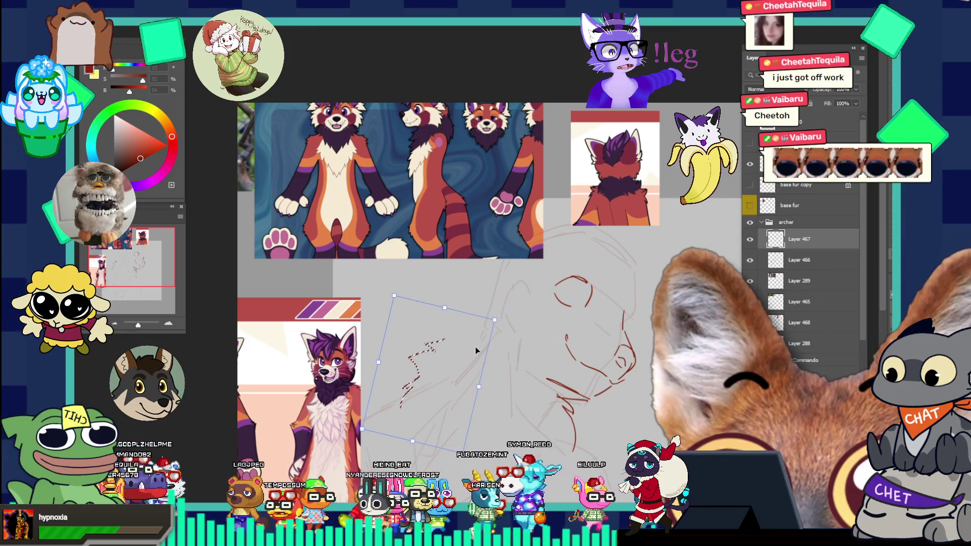
key("Return")
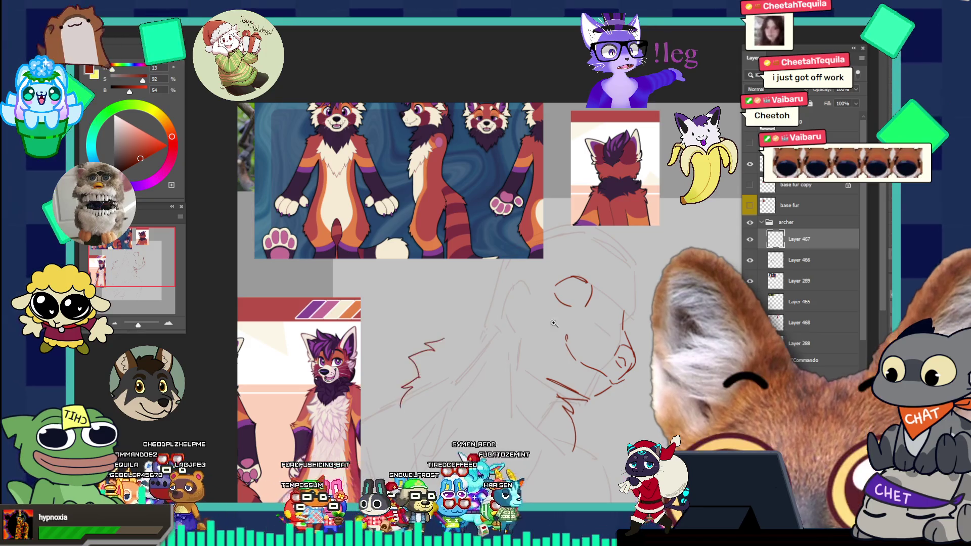
scroll(562, 295, "up", 1)
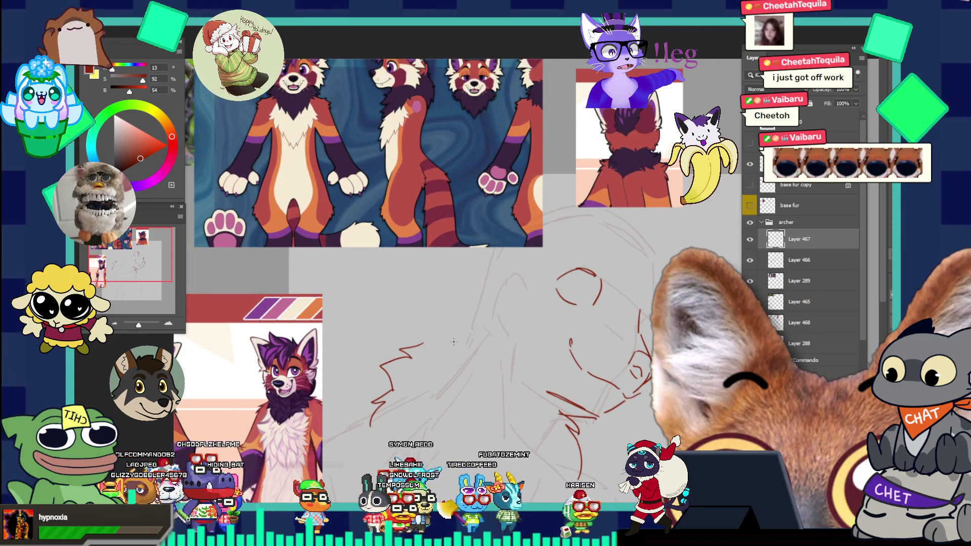
key("ctrl+z")
Redraw a shorter arc near the hair and sketch jagged snarling teeth in the mouth
left_click_drag(423, 335, 517, 352)
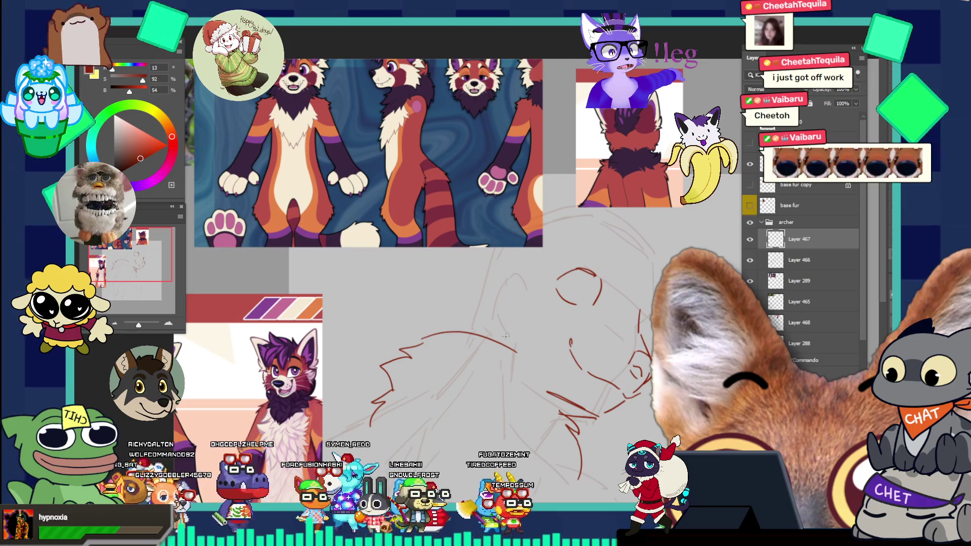
key("ctrl+z")
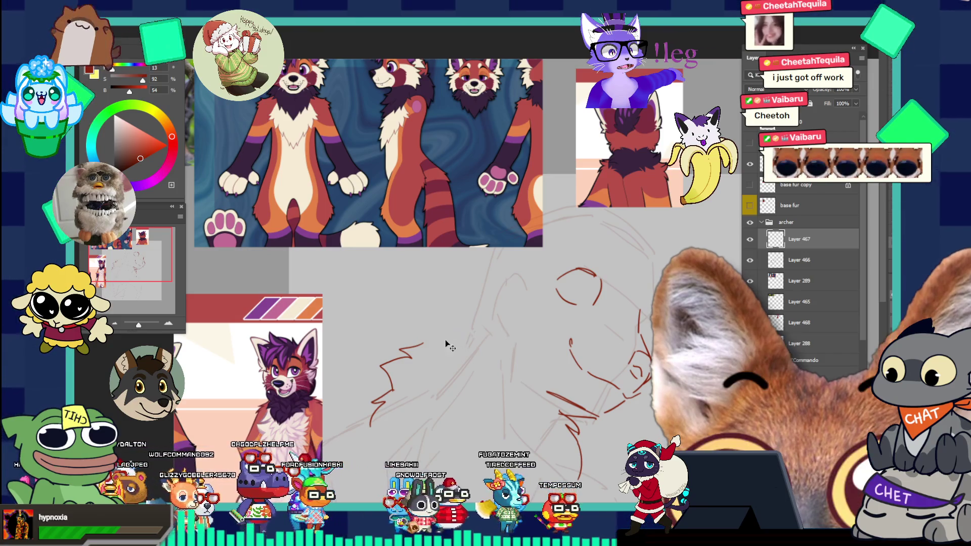
left_click_drag(429, 340, 498, 335)
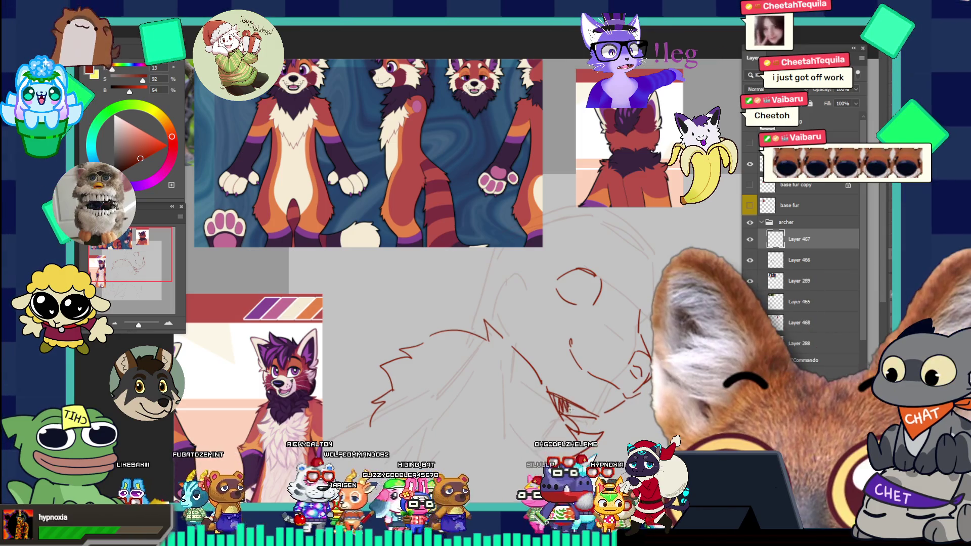
left_click_drag(550, 393, 587, 407)
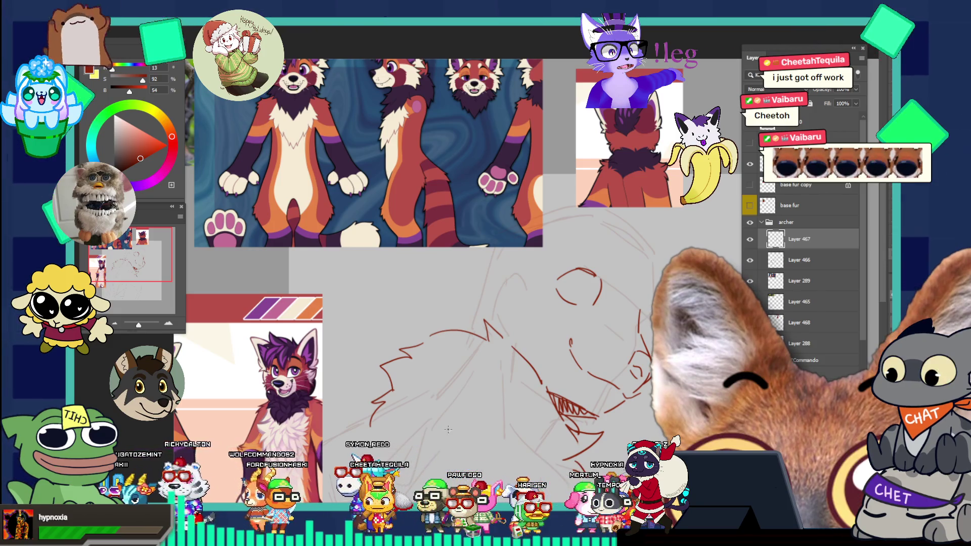
Draw lines running under the muzzle and a curved line along the chest bottom
left_click(382, 423)
mouse_move(393, 425)
left_mouse_down()
mouse_move(424, 445)
mouse_move(474, 443)
left_mouse_up()
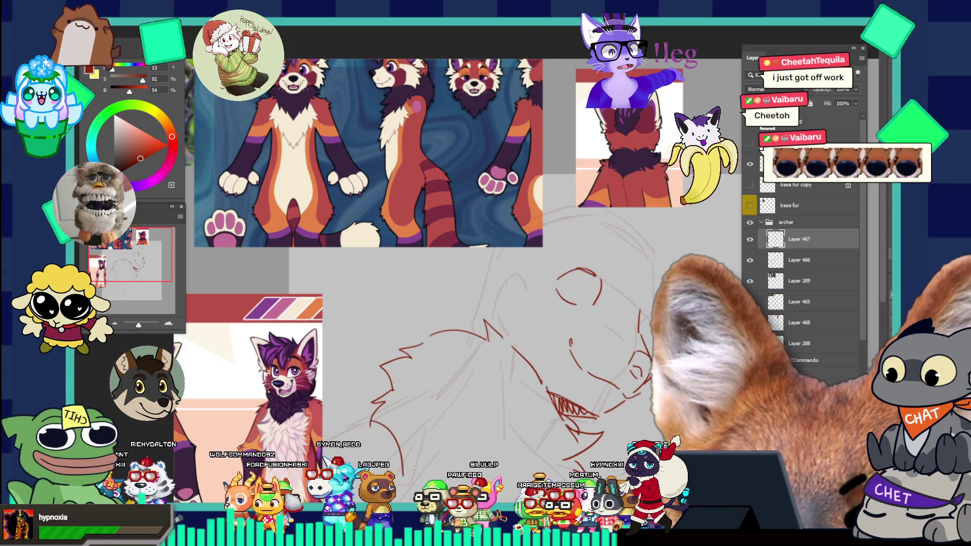
left_click_drag(424, 461, 524, 454)
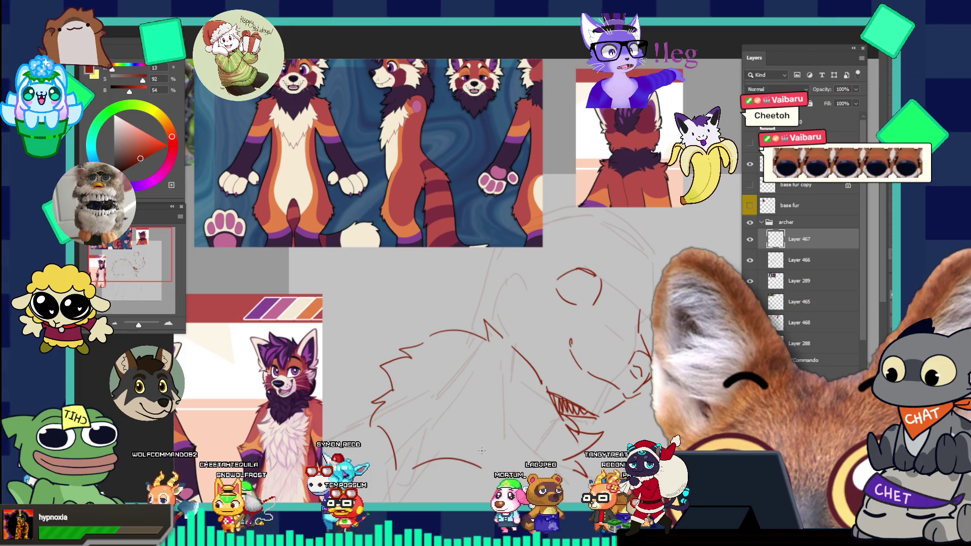
left_click_drag(398, 468, 505, 458)
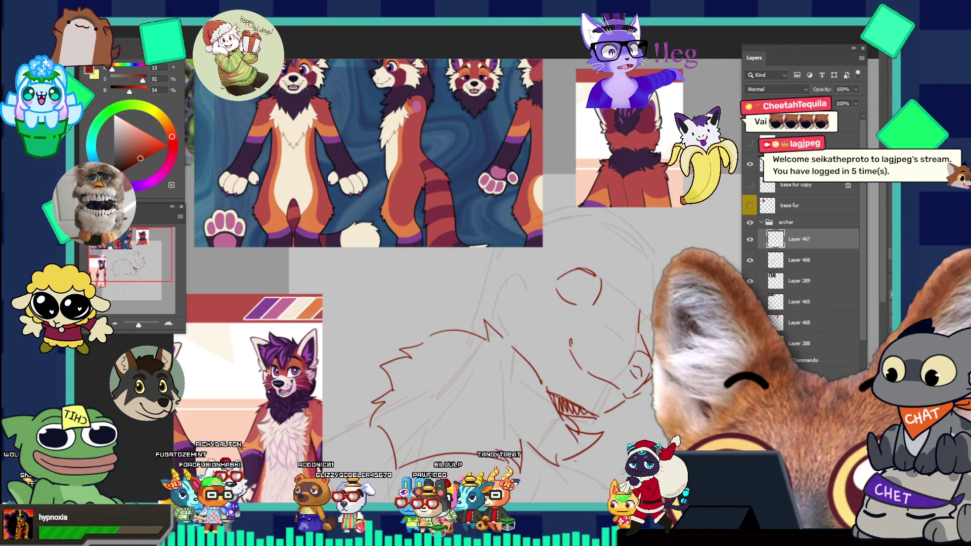
scroll(604, 430, "up", 2)
Brush one stroke continuing the lower jaw line down from the snarling mouth
scroll(604, 430, "down", 5)
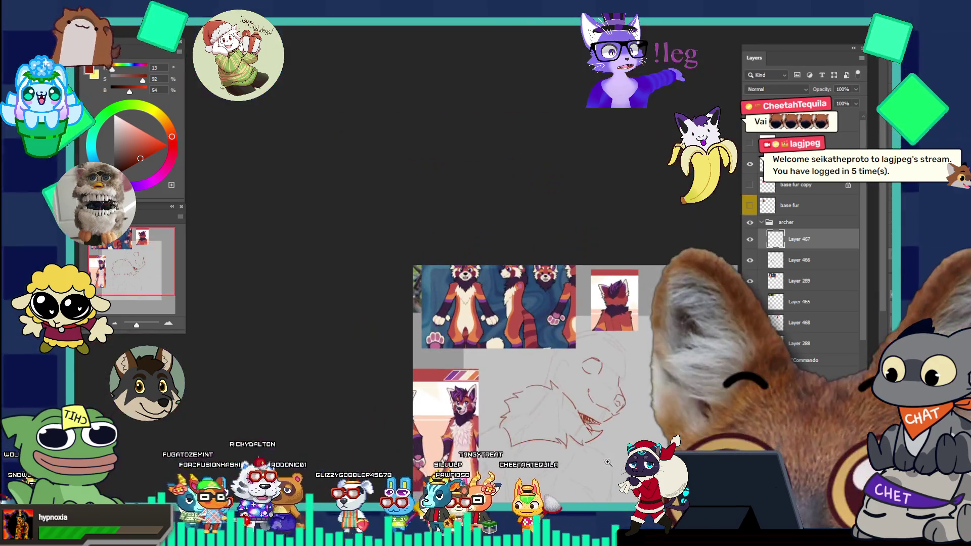
scroll(605, 461, "up", 4)
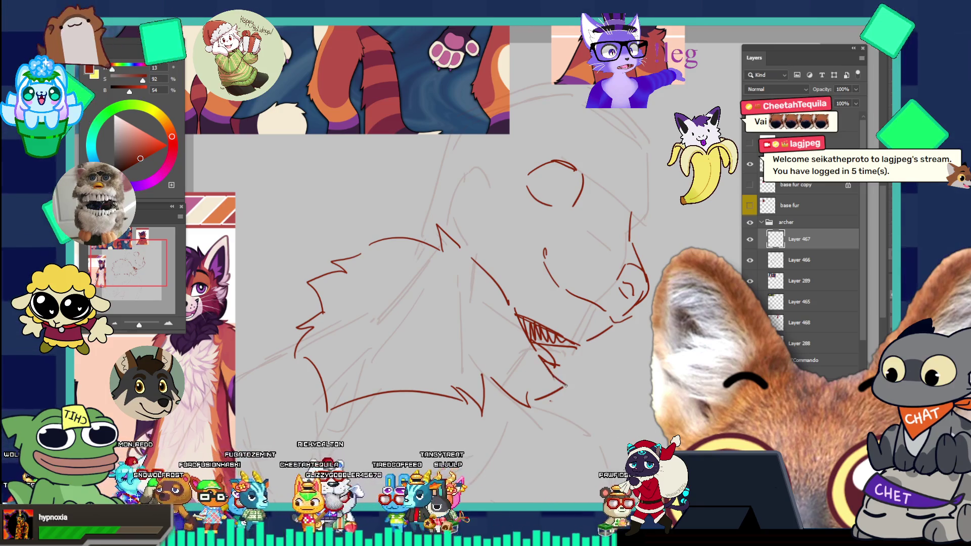
left_click_drag(548, 362, 567, 386)
scroll(574, 393, "down", 5)
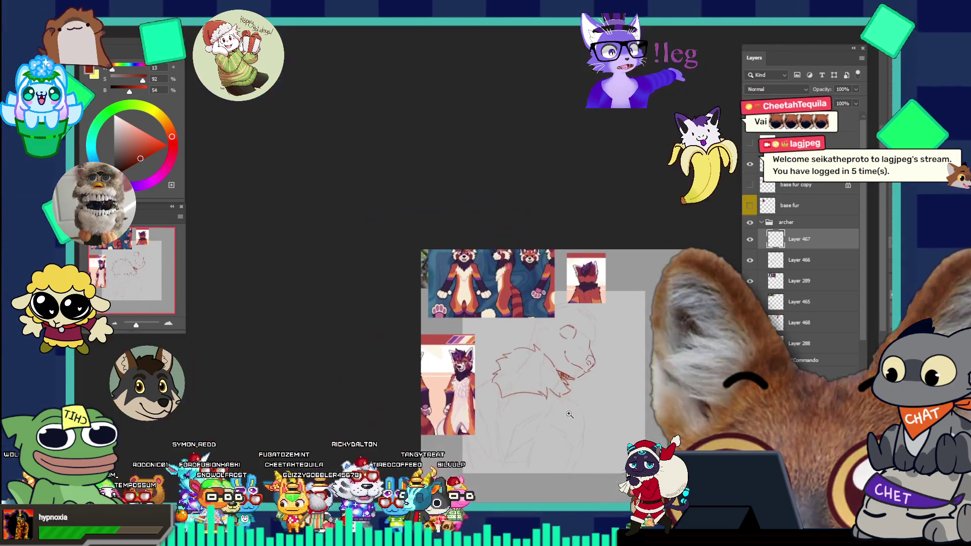
scroll(598, 339, "up", 3)
scroll(598, 339, "up", 2)
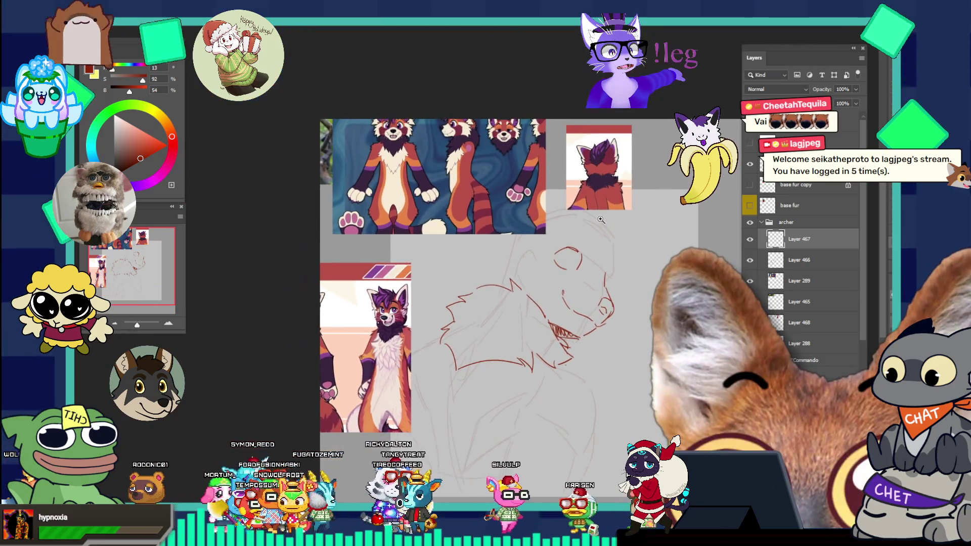
scroll(593, 230, "up", 2)
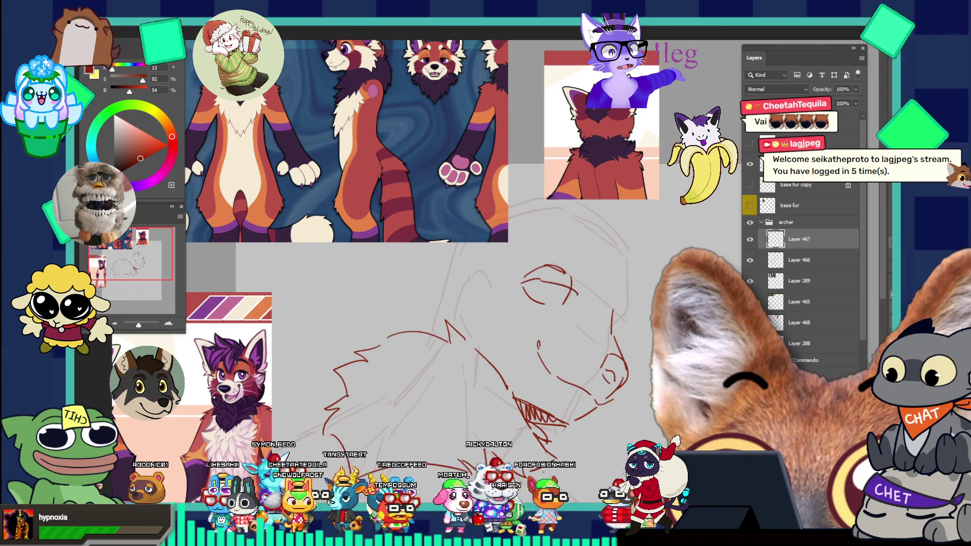
Extend the eye line right, add a dark mark inside the eye, and discard a trial brow curve
left_click_drag(549, 278, 581, 290)
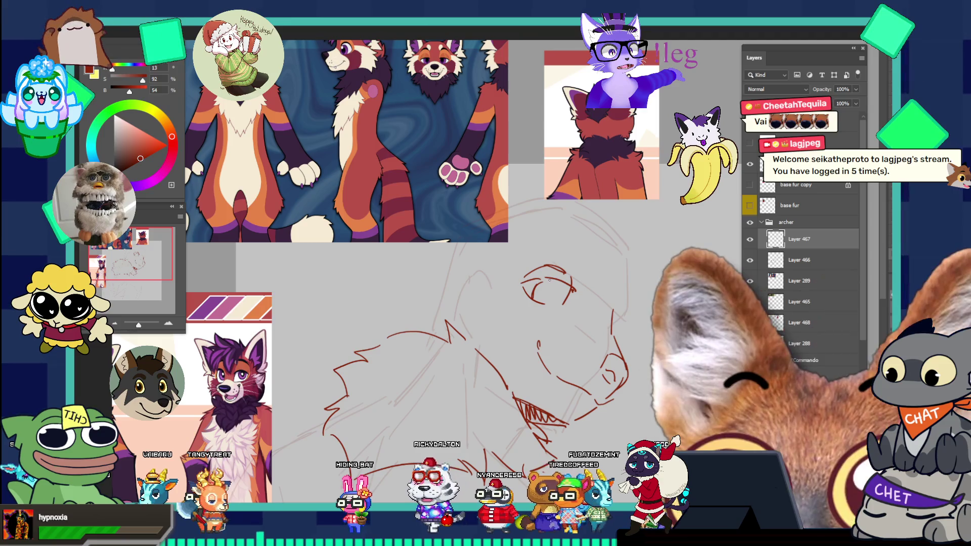
left_click_drag(548, 280, 555, 306)
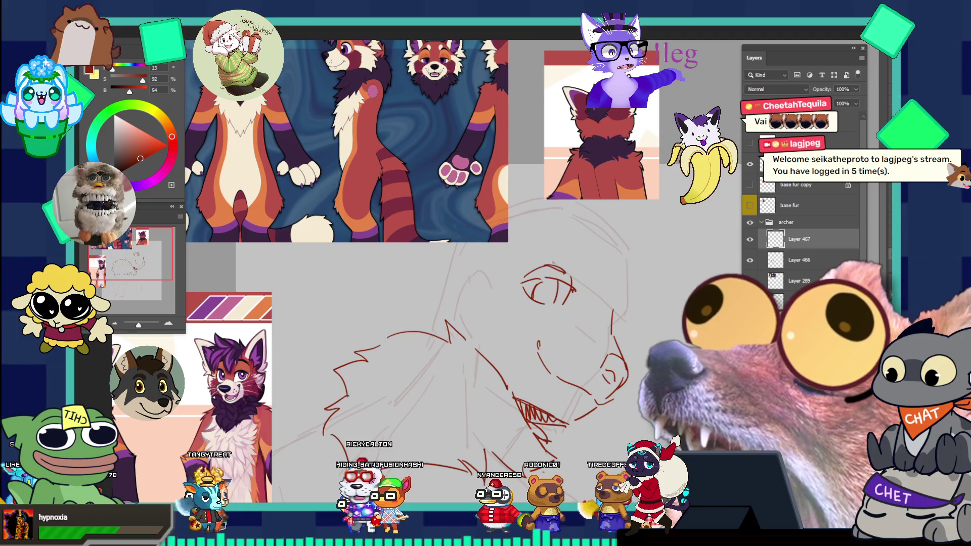
mouse_move(522, 261)
left_mouse_down()
mouse_move(568, 251)
mouse_move(558, 246)
left_mouse_up()
key("ctrl+z")
key("ctrl+z")
key("ctrl+z")
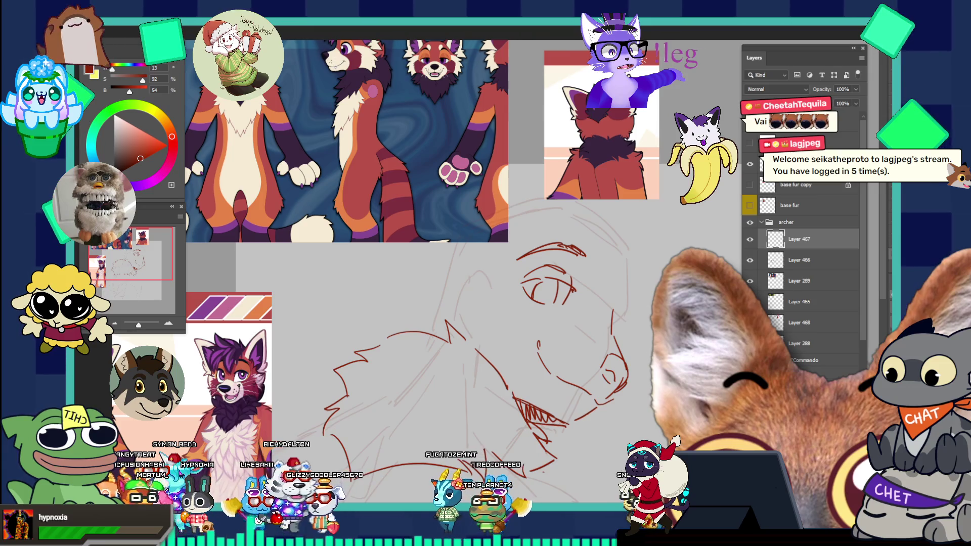
key("ctrl+z")
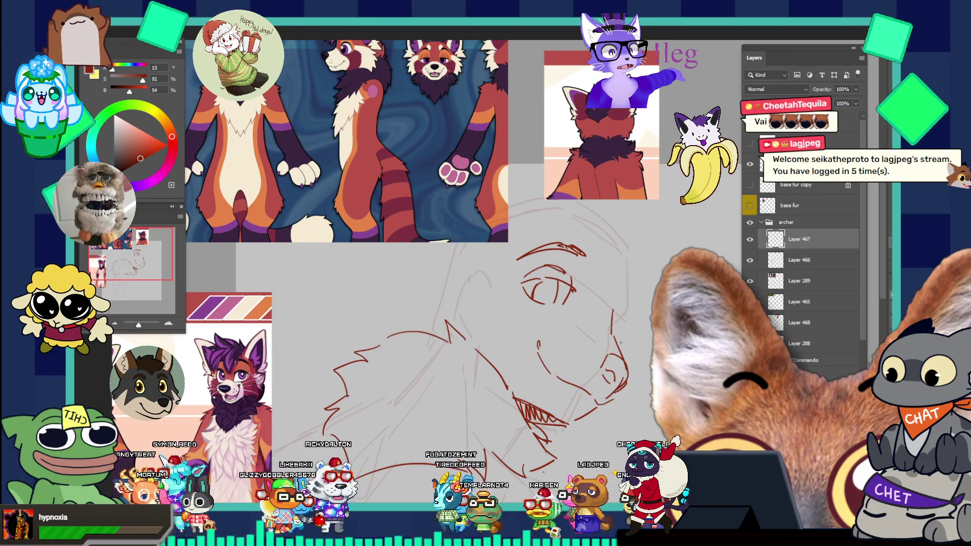
key("ctrl+shift+z")
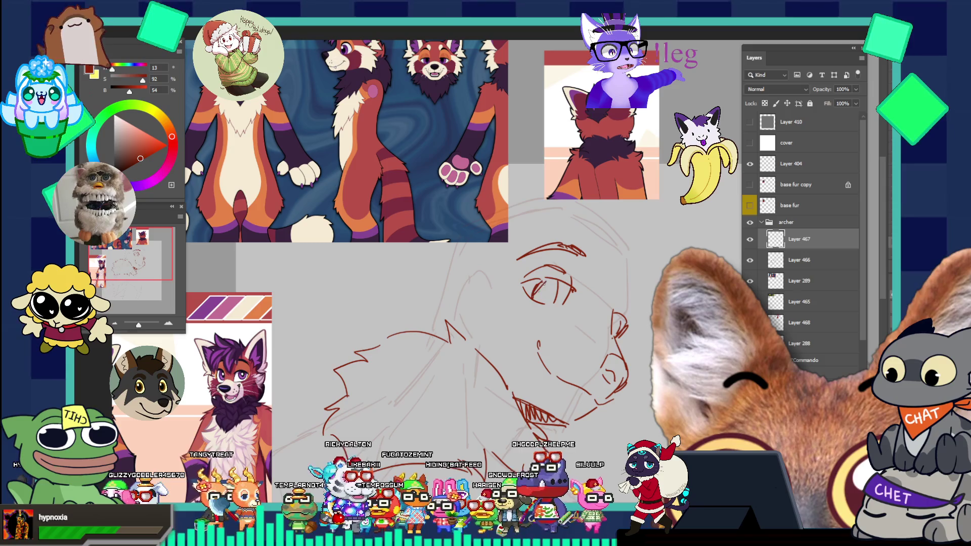
Hatch shading inside the eye and draw an upper eyelid arc over it
left_click_drag(532, 301, 556, 281)
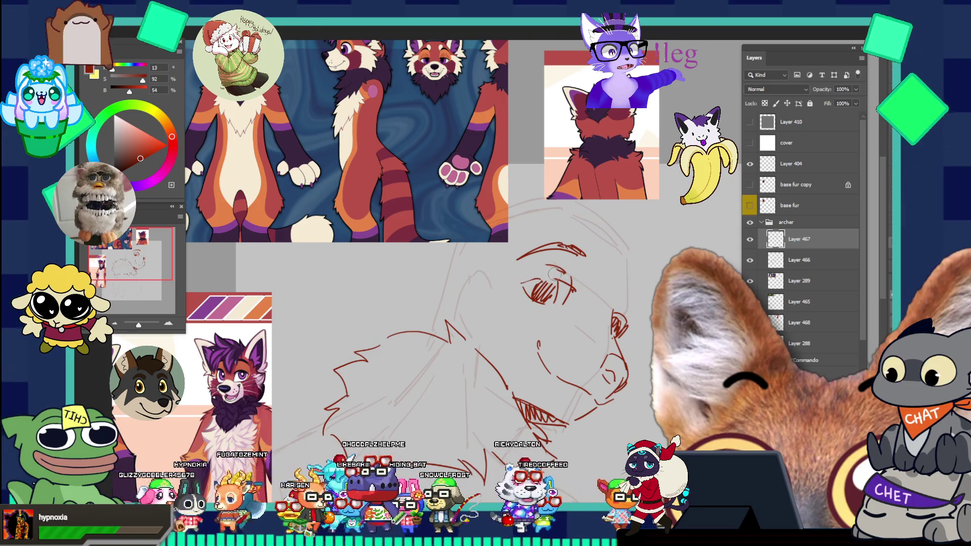
left_click_drag(524, 277, 564, 265)
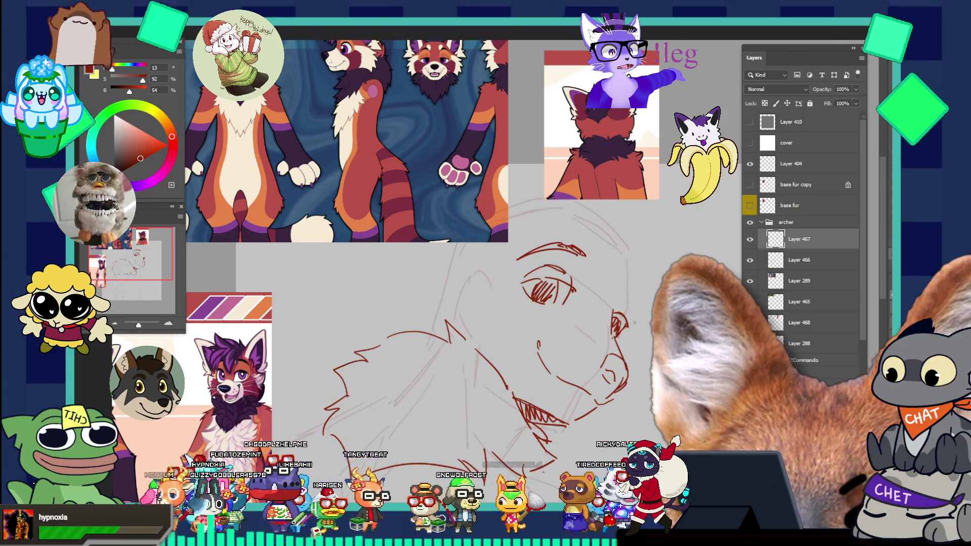
left_click_drag(620, 323, 624, 341)
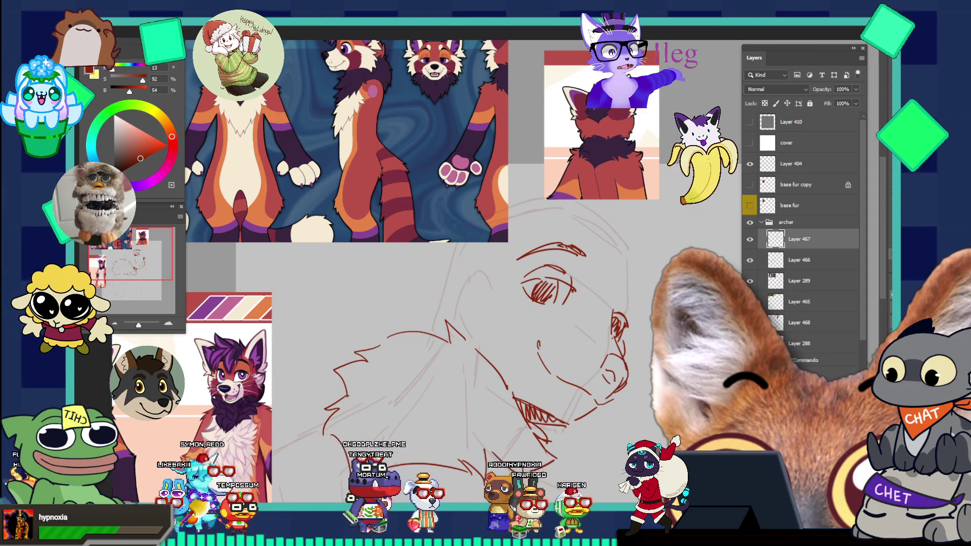
Move the red panda reference image up-left and return to brushing on Layer 467
left_click_drag(392, 180, 308, 116)
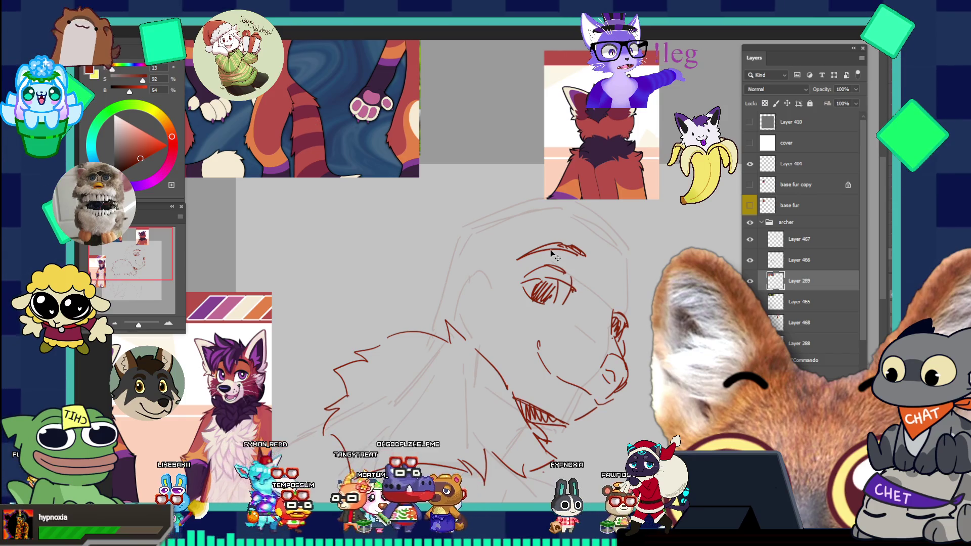
left_click_drag(551, 245, 554, 257)
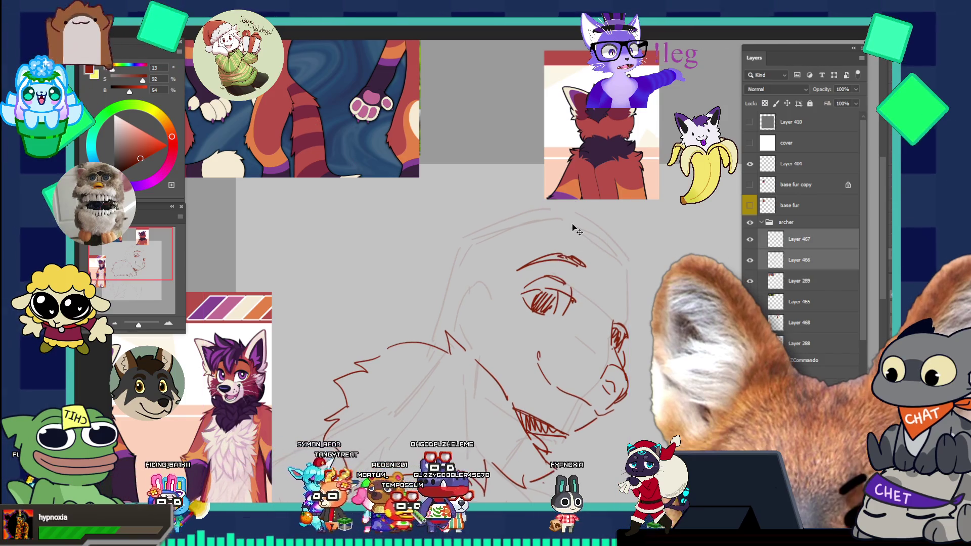
left_click(799, 239)
key("b")
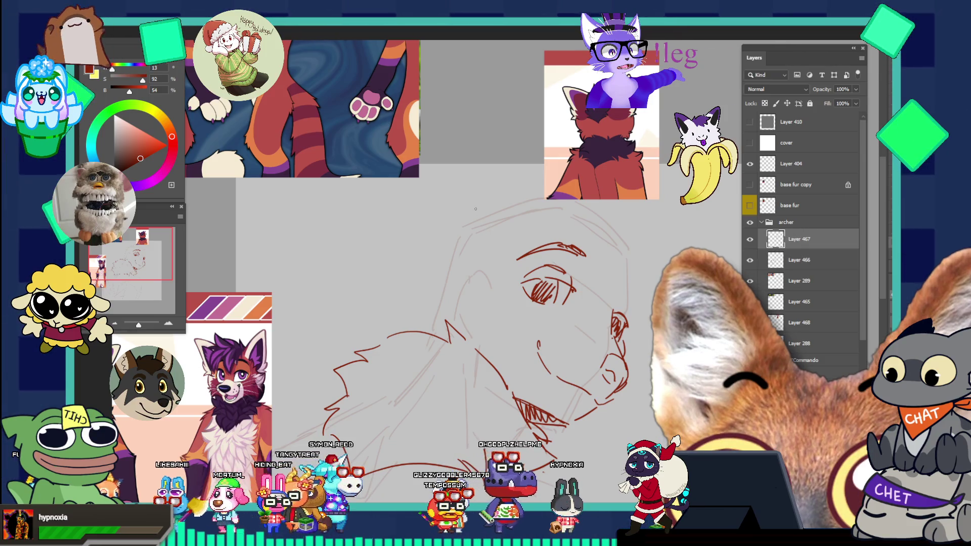
Outline the back of the head at the top left and add a short chin-corner stroke
key("ctrl+z")
mouse_move(481, 211)
left_mouse_down()
mouse_move(389, 211)
mouse_move(392, 283)
left_mouse_up()
left_click_drag(383, 225, 410, 287)
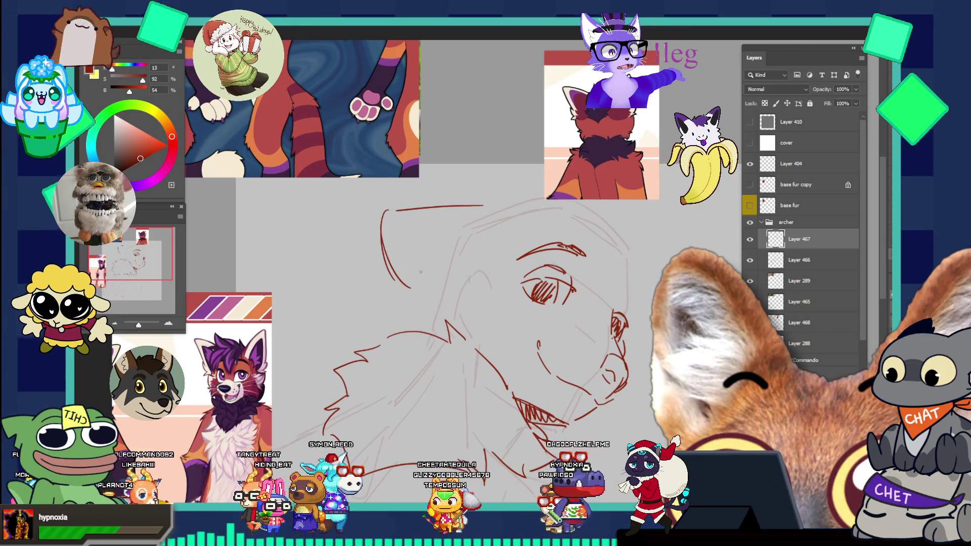
mouse_move(384, 216)
left_mouse_down()
mouse_move(422, 287)
mouse_move(387, 286)
left_mouse_up()
key("ctrl+z")
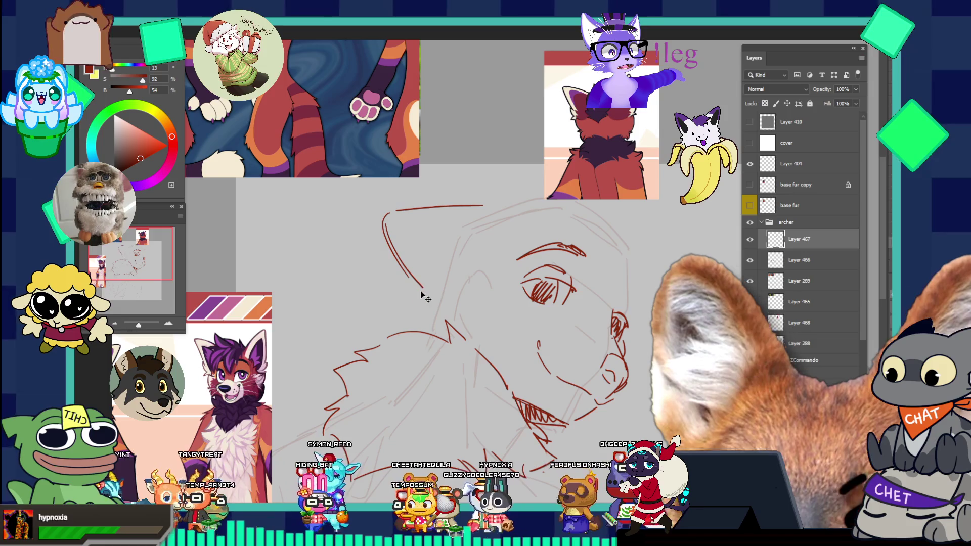
mouse_move(405, 295)
left_mouse_down()
mouse_move(421, 307)
mouse_move(416, 316)
left_mouse_up()
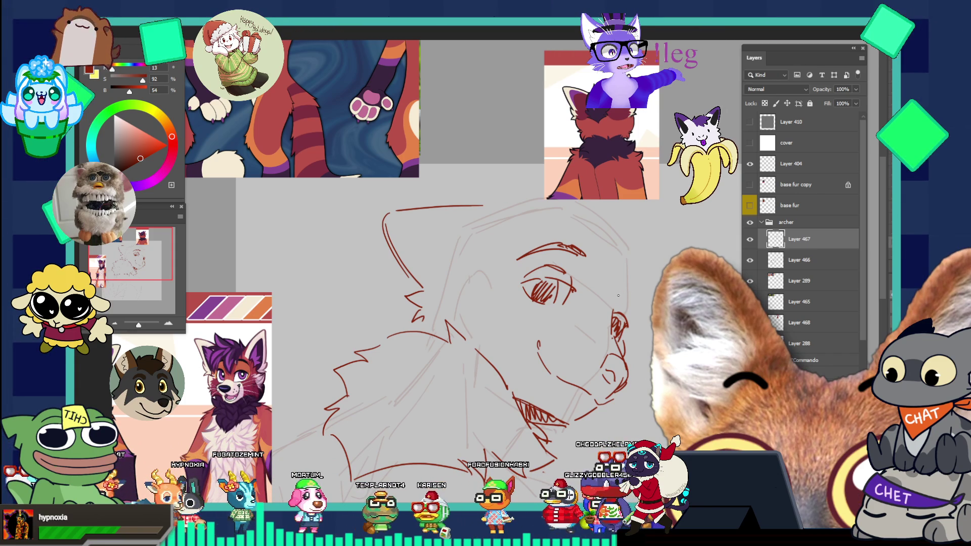
Sketch a small cheek curve and a line from below the eye along the jaw
left_click_drag(616, 300, 631, 297)
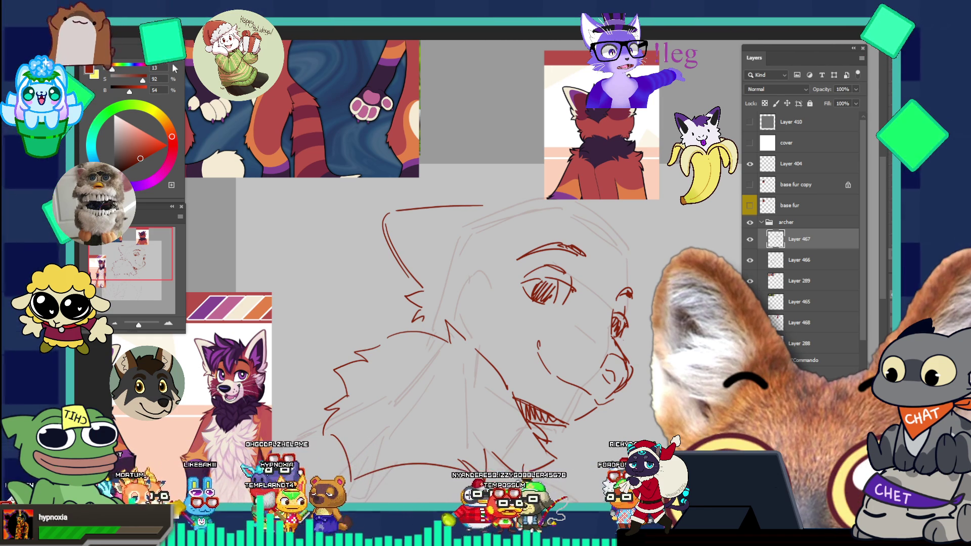
left_click_drag(543, 320, 530, 372)
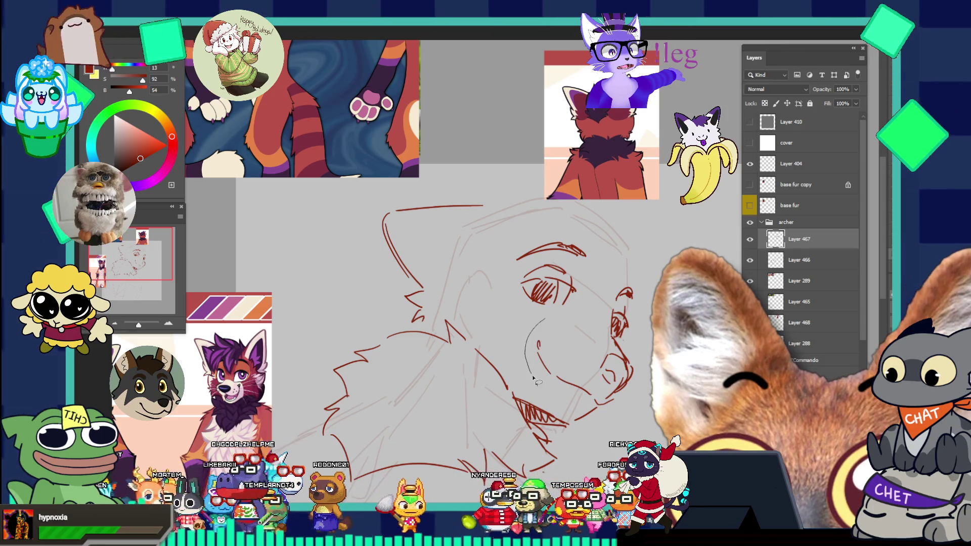
mouse_move(565, 405)
left_mouse_down()
mouse_move(591, 438)
mouse_move(638, 399)
mouse_move(626, 345)
left_mouse_up()
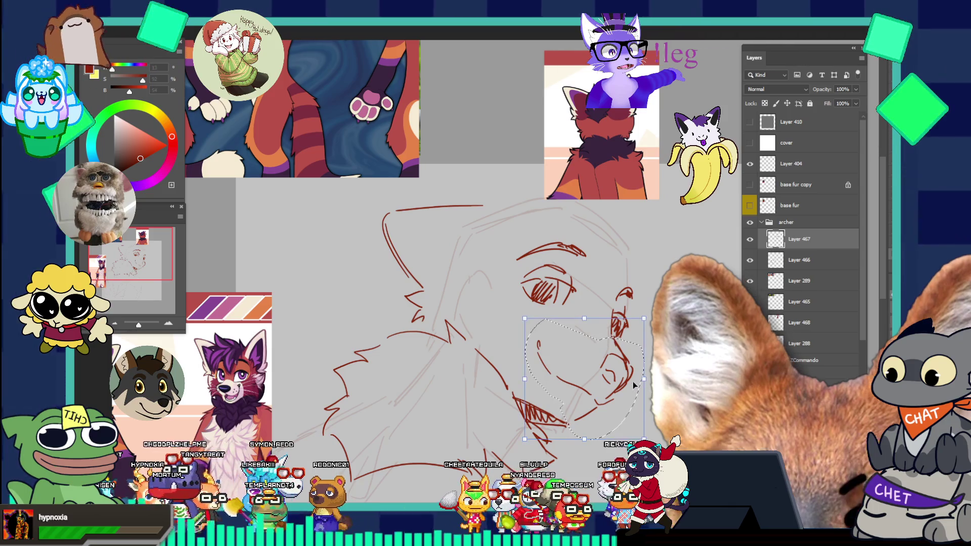
Shift the lassoed muzzle strokes a few pixels left and zoom in to check
key("ctrl+t")
left_click_drag(638, 386, 637, 386)
key("Return")
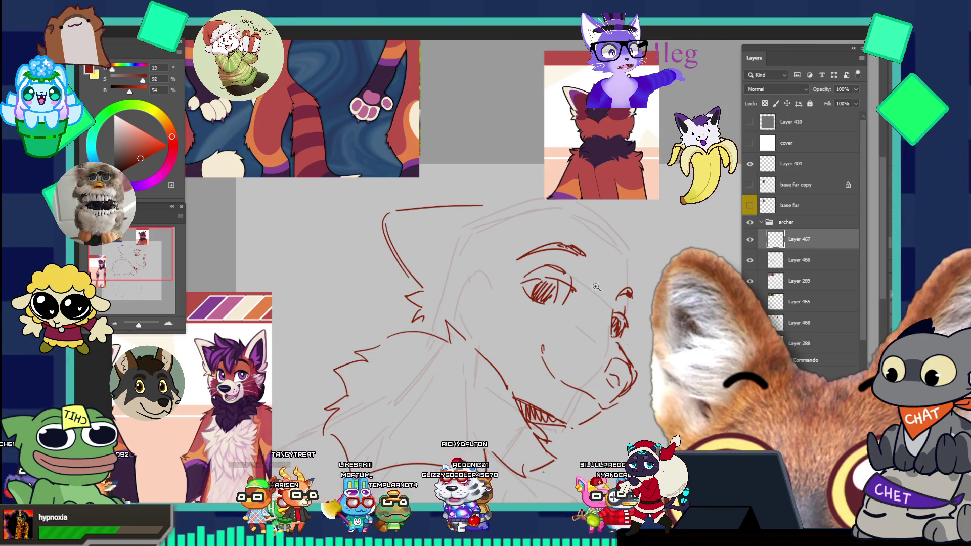
scroll(598, 393, "down", 3)
left_click(598, 393)
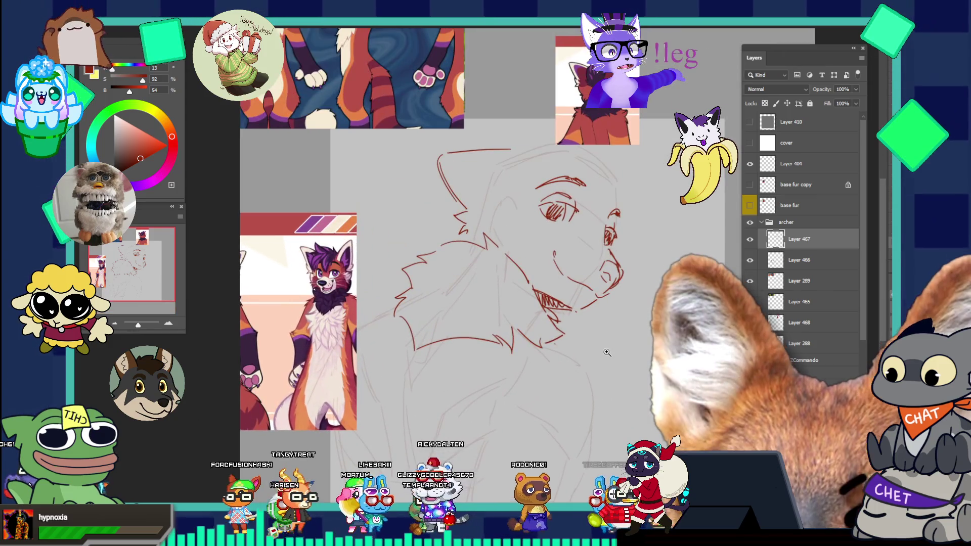
scroll(571, 390, "down", 2)
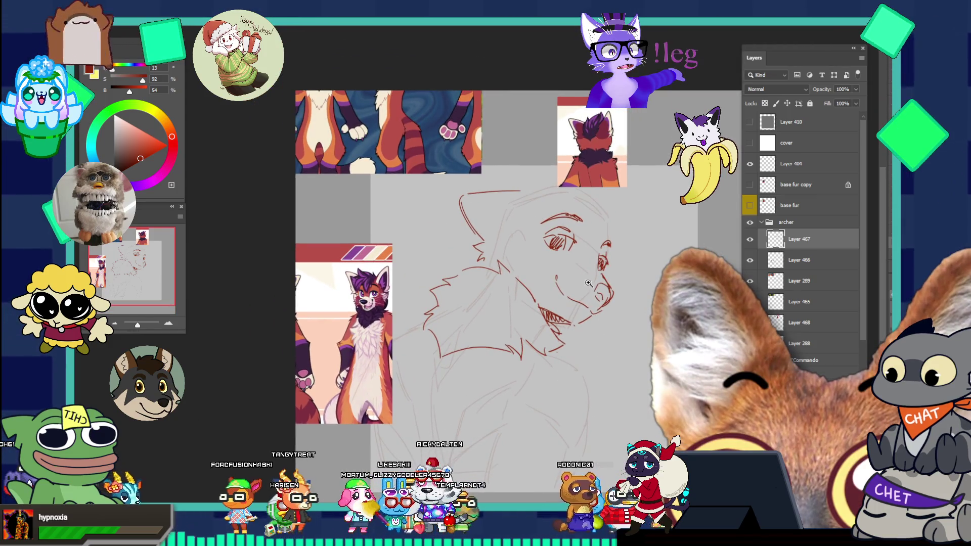
left_click(586, 281)
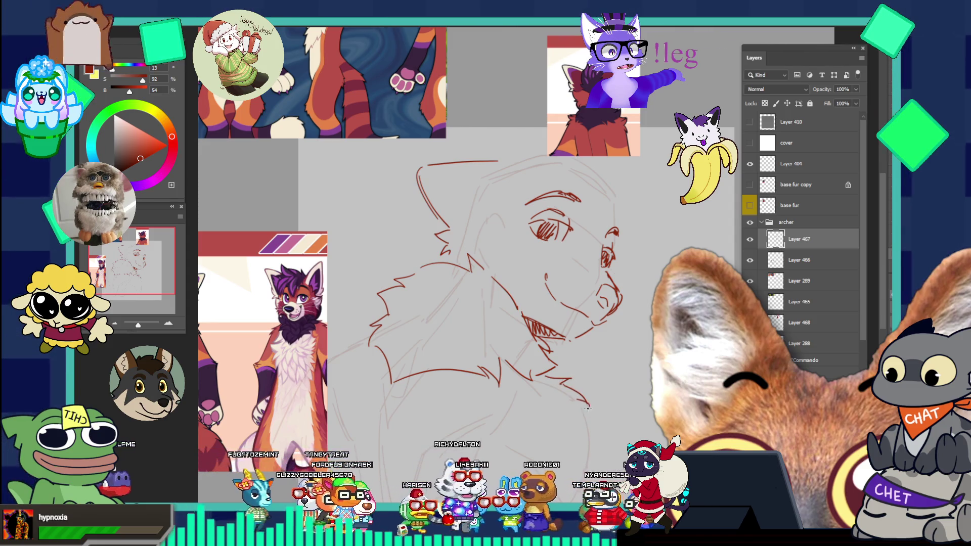
Lasso the eye and brow region of the sketch
scroll(576, 386, "down", 3)
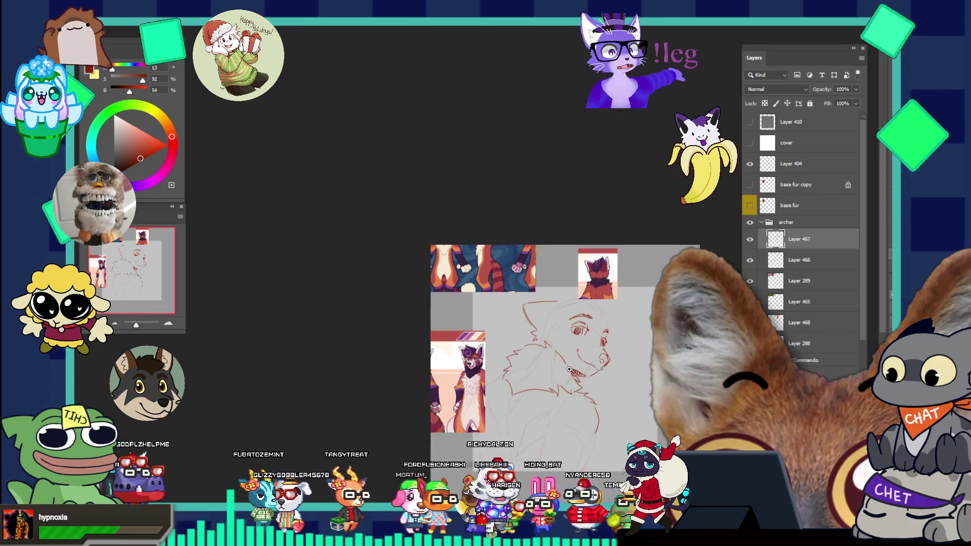
scroll(569, 369, "up", 4)
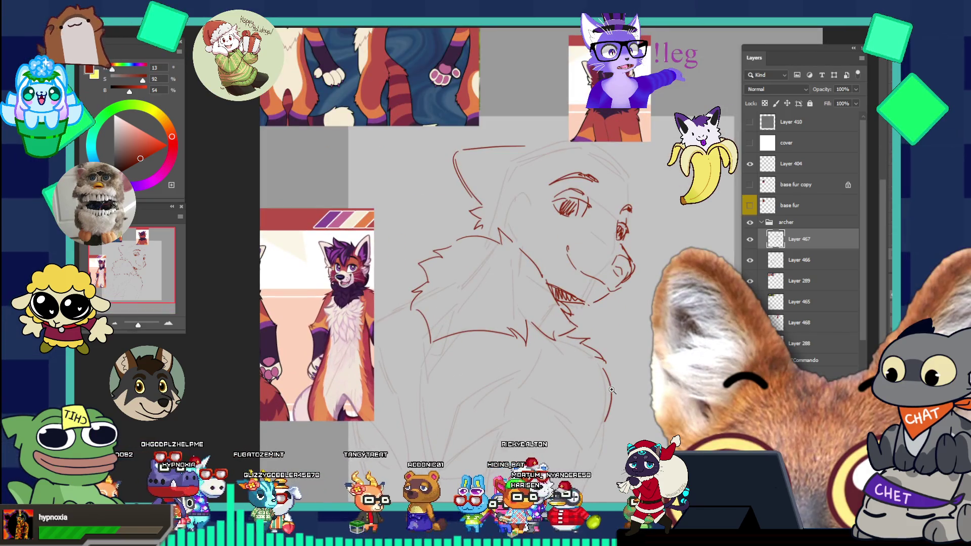
scroll(625, 286, "down", 3)
scroll(625, 286, "up", 4)
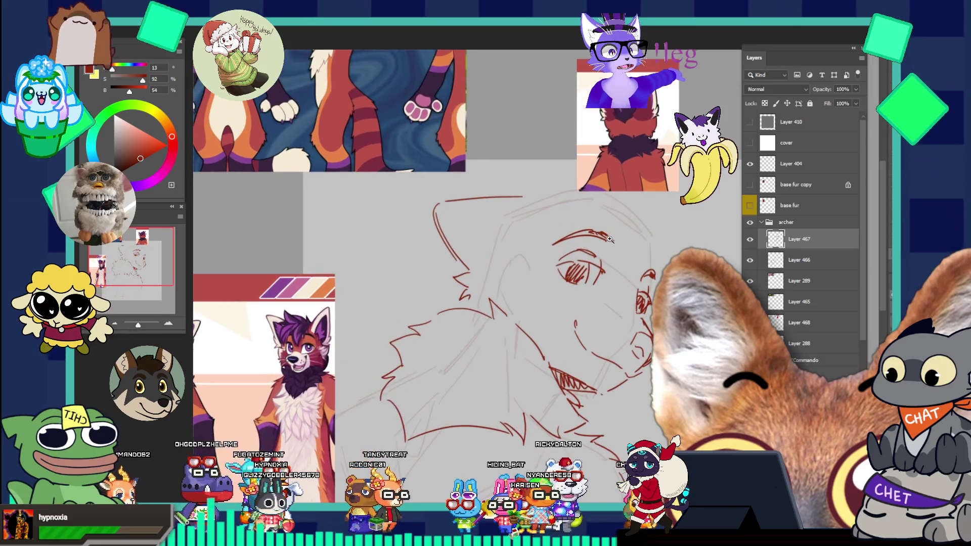
scroll(616, 199, "down", 2)
scroll(616, 199, "up", 2)
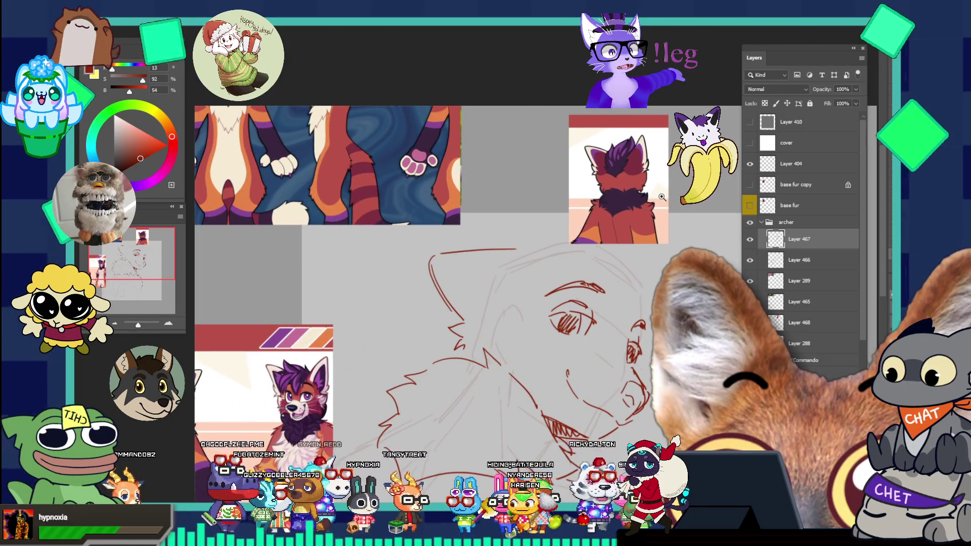
scroll(634, 288, "down", 1)
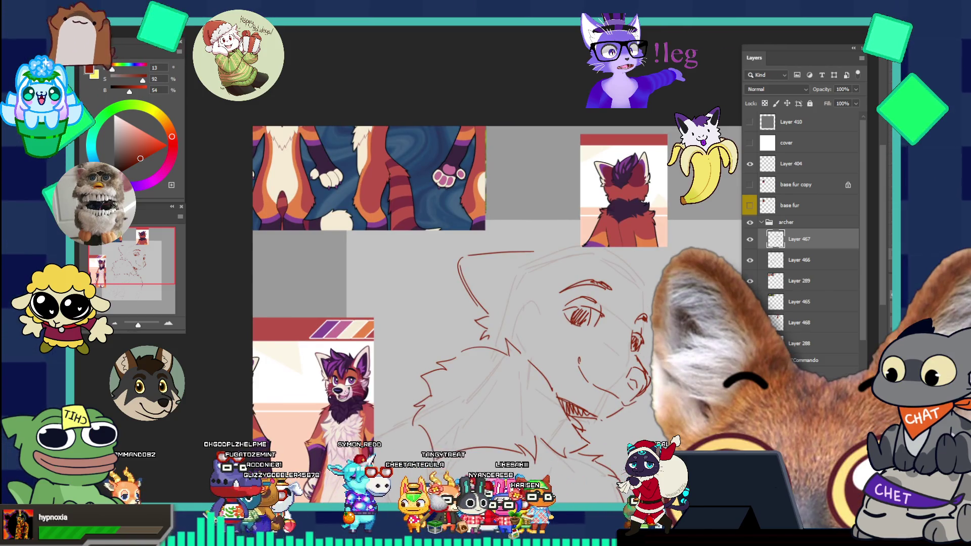
mouse_move(581, 263)
left_mouse_down()
mouse_move(575, 346)
mouse_move(615, 324)
mouse_move(621, 268)
left_mouse_up()
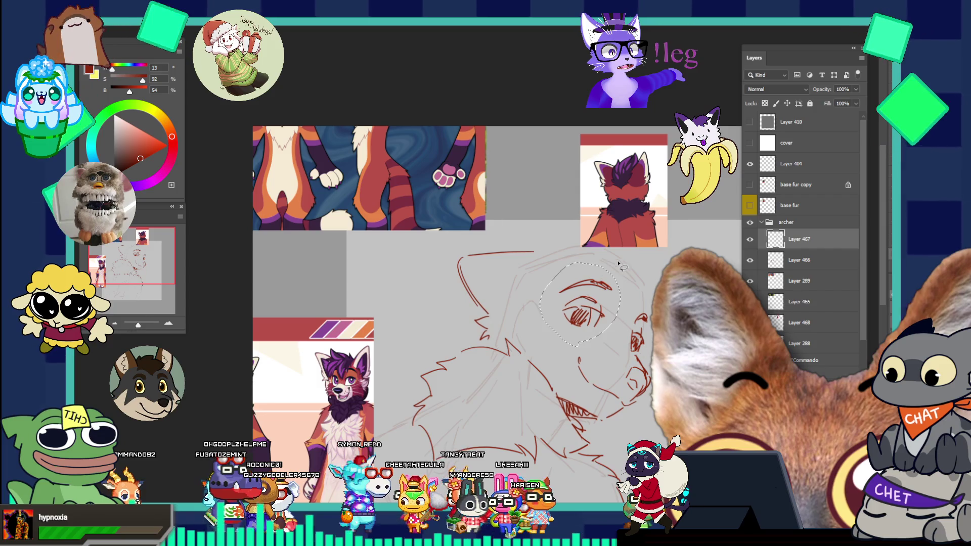
Enlarge the eye and brow toward the upper left and skew them slightly
key("ctrl+t")
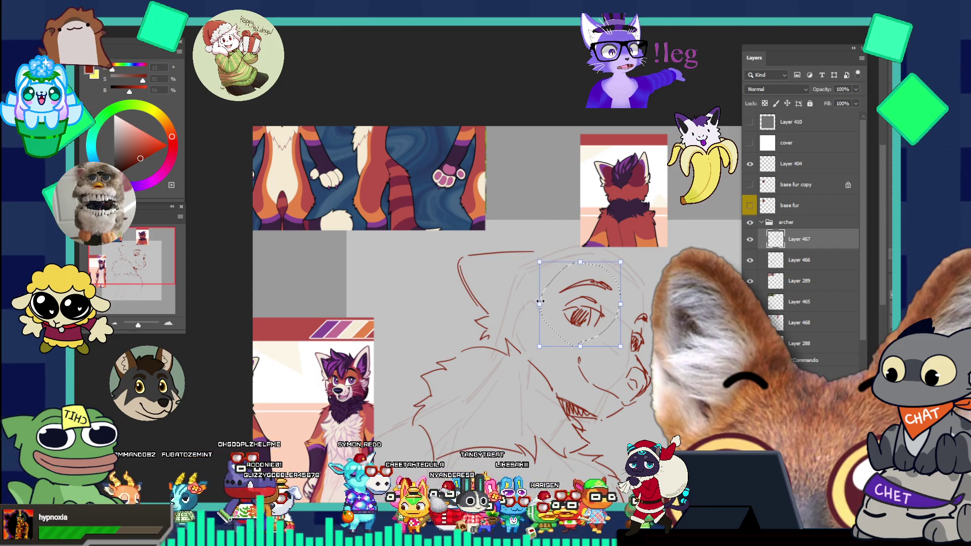
left_click(540, 301)
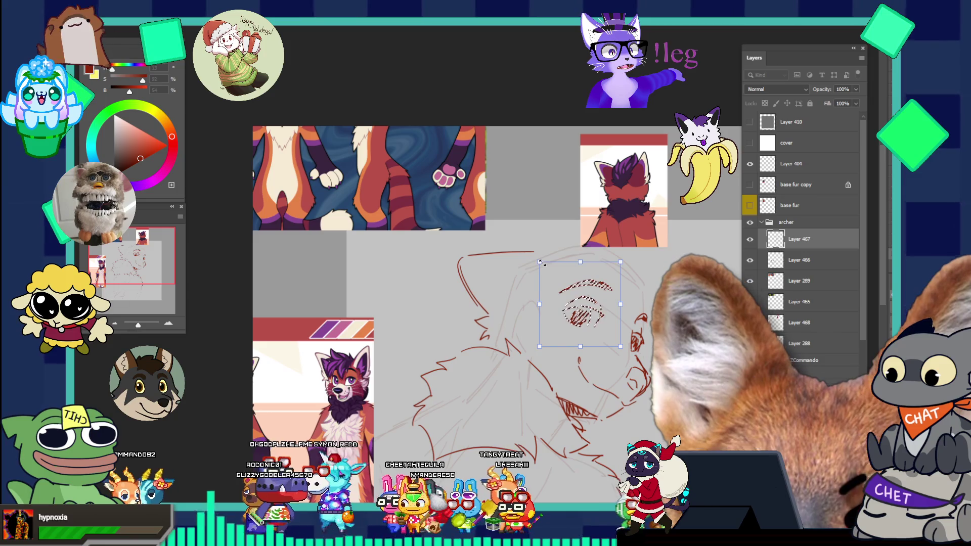
left_click_drag(540, 262, 531, 253)
left_click_drag(623, 260, 624, 267)
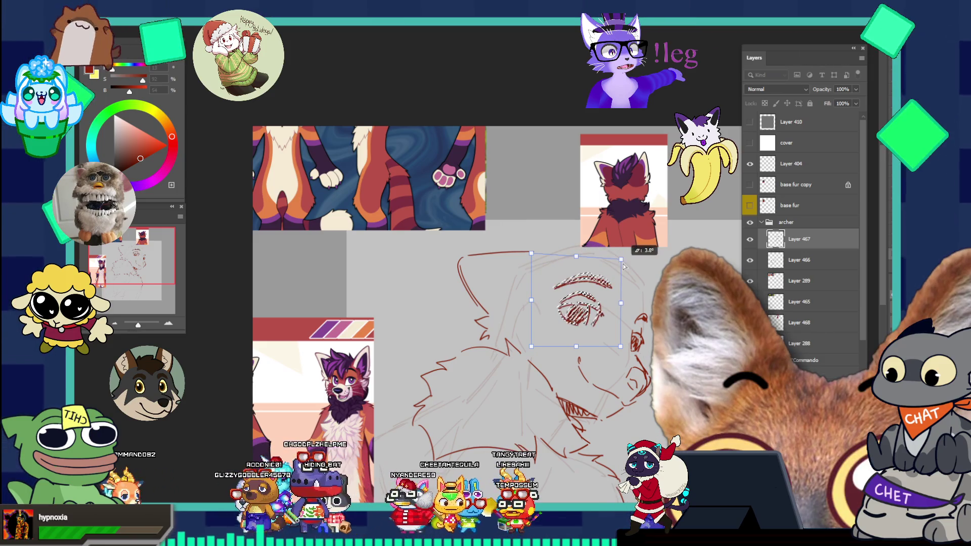
key("Return")
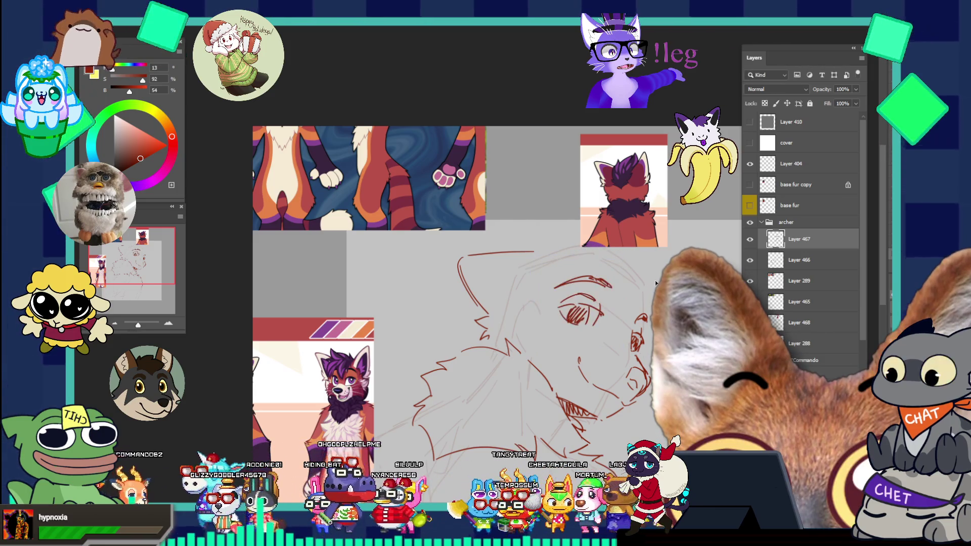
scroll(647, 323, "down", 3)
scroll(647, 324, "up", 4)
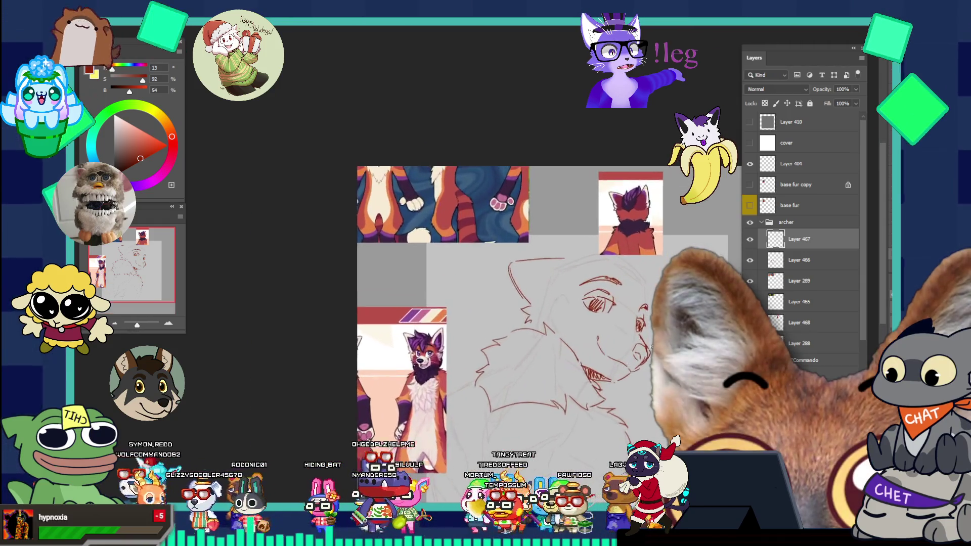
scroll(646, 372, "down", 2)
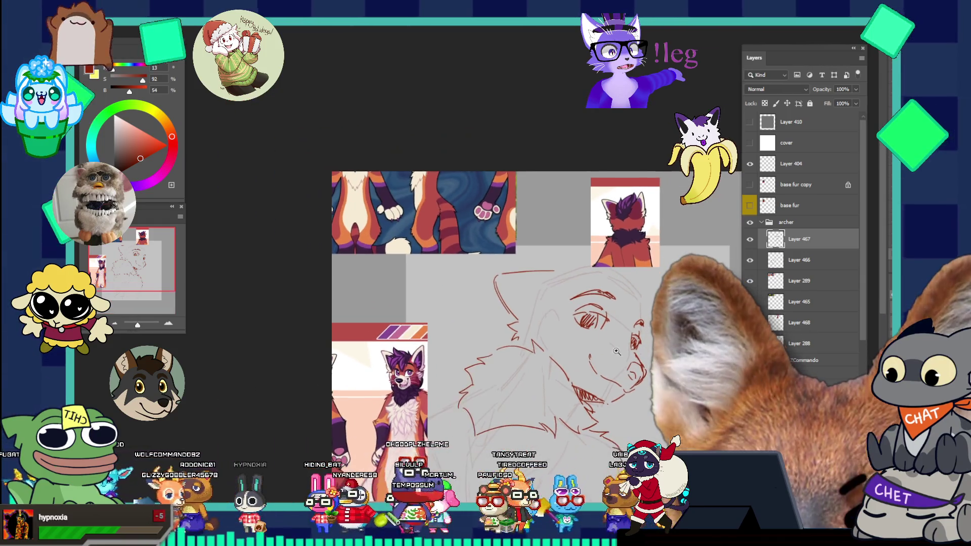
scroll(645, 372, "up", 3)
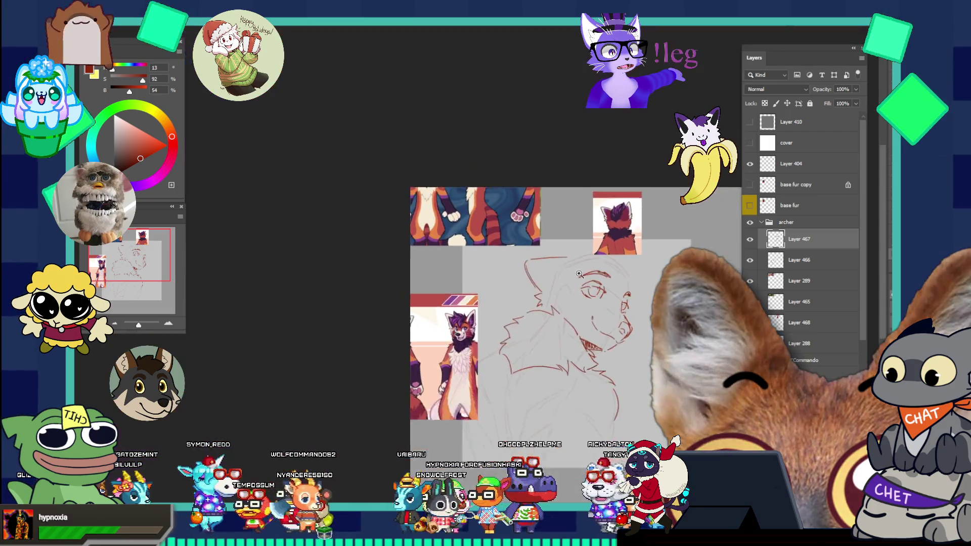
scroll(639, 276, "down", 3)
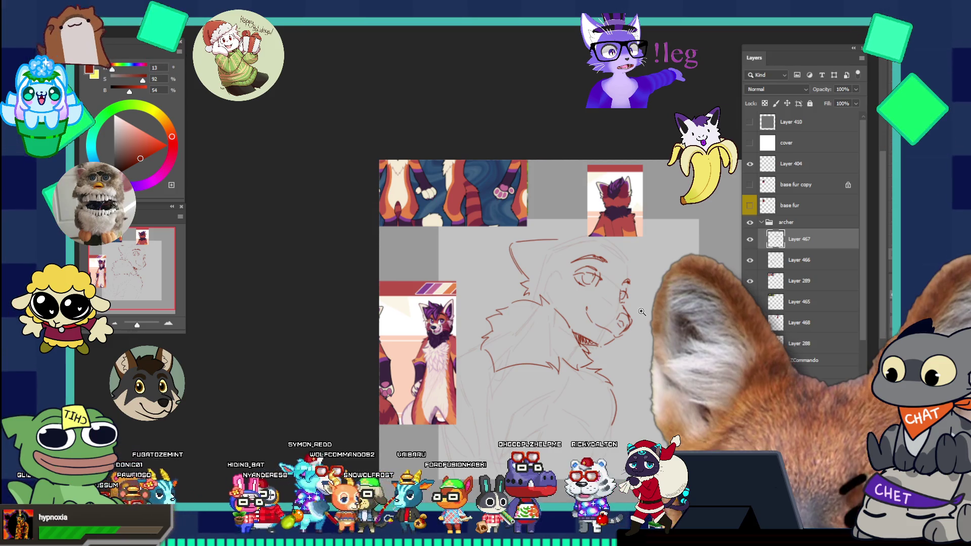
scroll(601, 336, "down", 1)
scroll(601, 336, "up", 4)
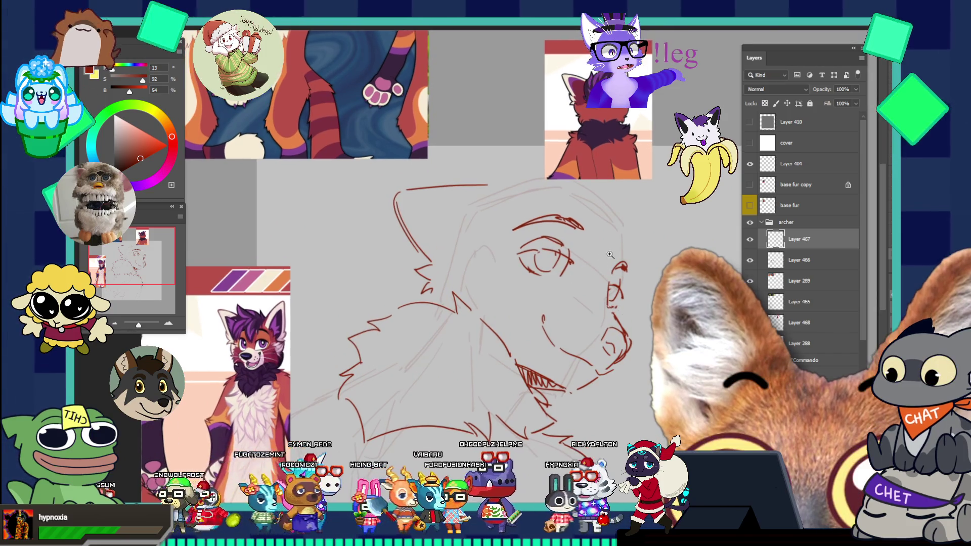
scroll(586, 271, "down", 1)
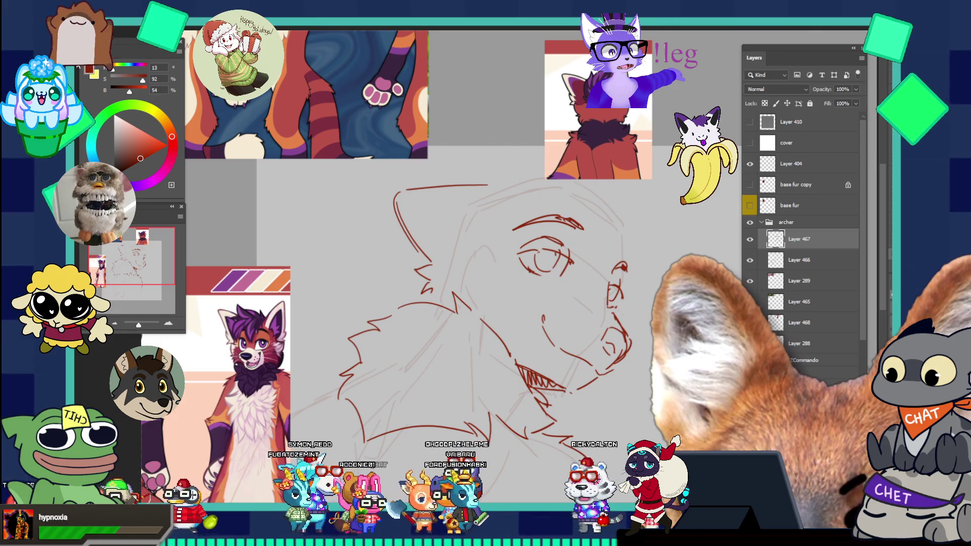
Lasso the eye again and nudge it slightly down and left
mouse_move(531, 285)
left_mouse_down()
mouse_move(586, 253)
mouse_move(591, 202)
left_mouse_up()
key("ctrl+t")
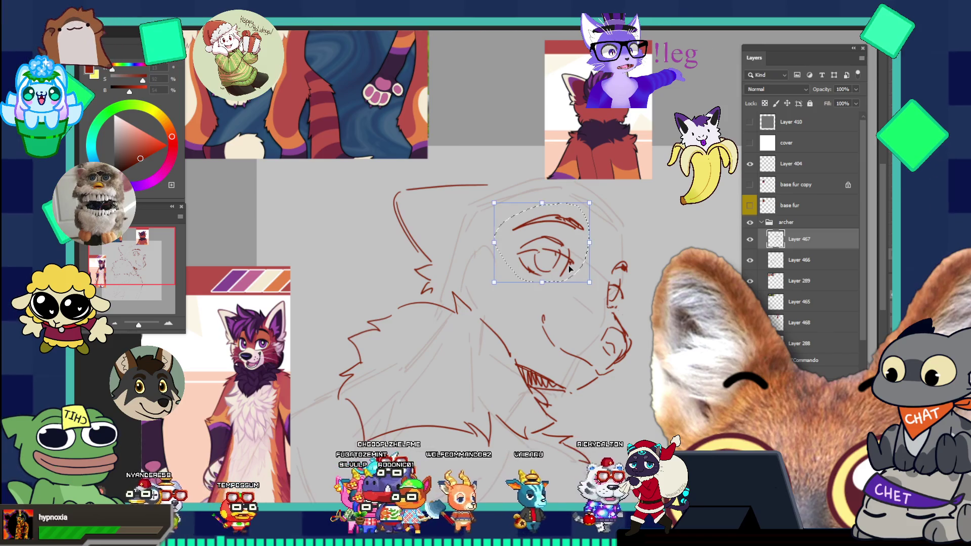
left_click_drag(570, 269, 565, 275)
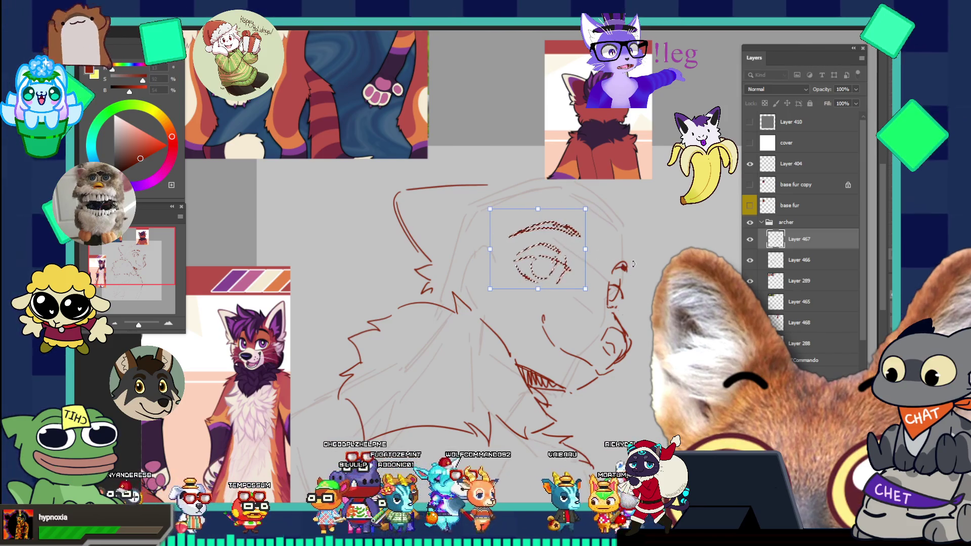
key("Return")
scroll(632, 268, "down", 2)
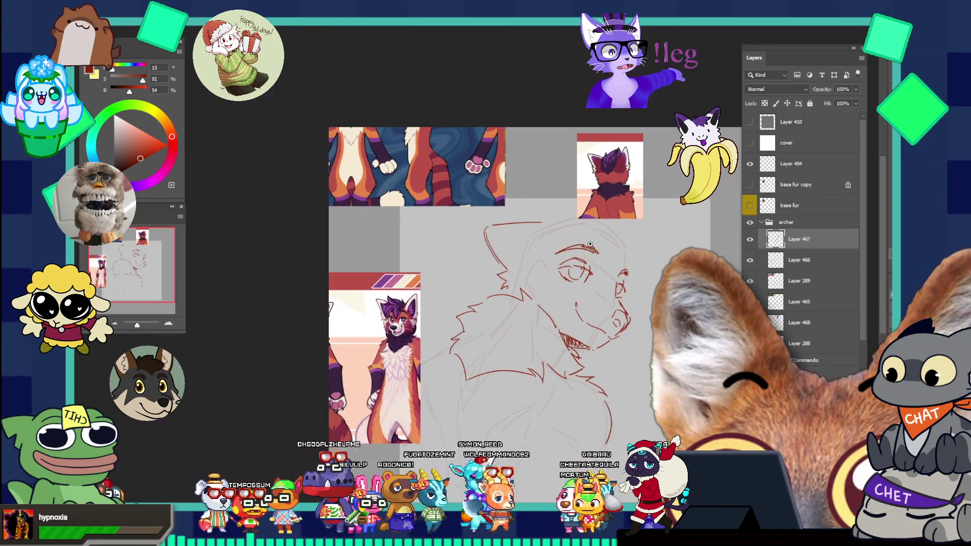
scroll(652, 278, "down", 2)
scroll(656, 279, "up", 4)
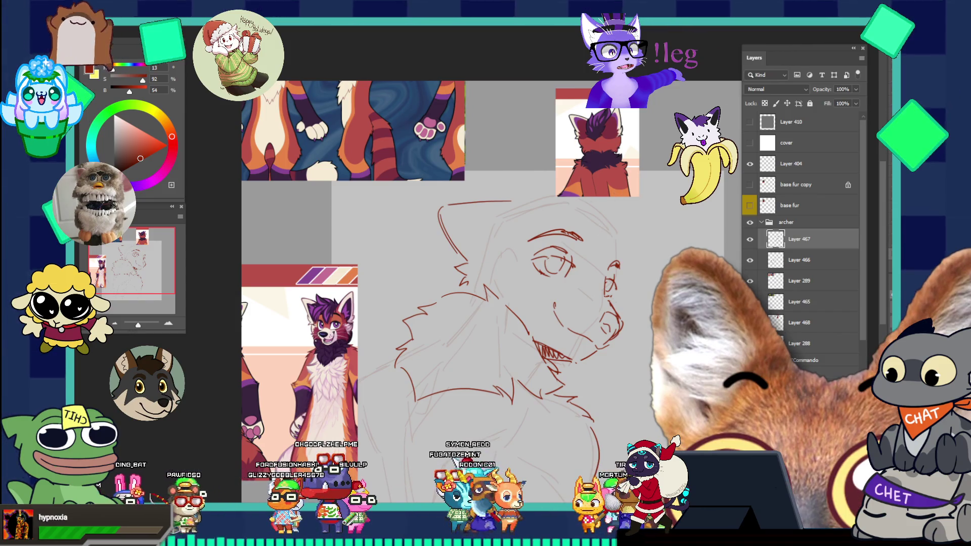
mouse_move(292, 336)
left_mouse_down()
mouse_move(519, 316)
mouse_move(611, 364)
mouse_move(614, 408)
mouse_move(655, 395)
left_mouse_up()
mouse_move(650, 357)
left_mouse_down()
mouse_move(718, 364)
mouse_move(754, 339)
left_mouse_up()
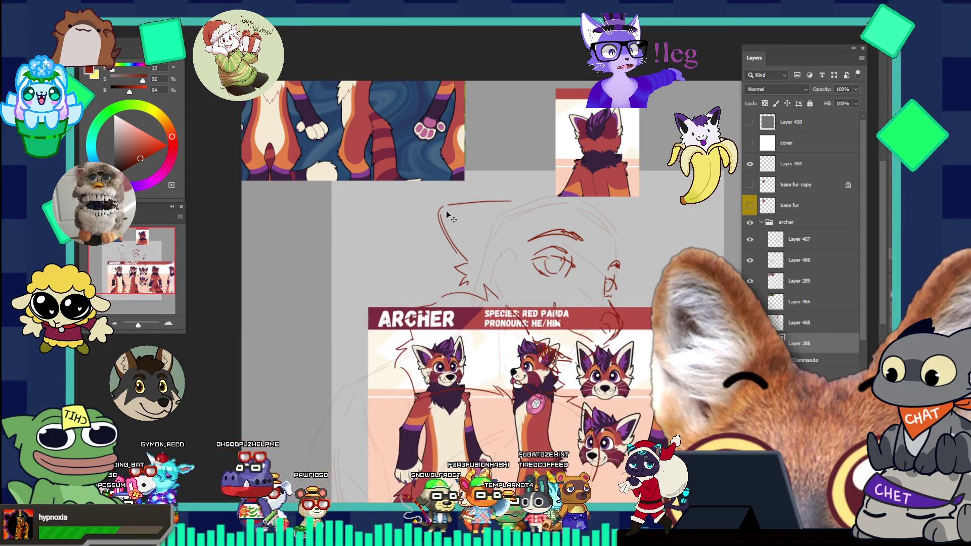
left_click(454, 218, "ctrl")
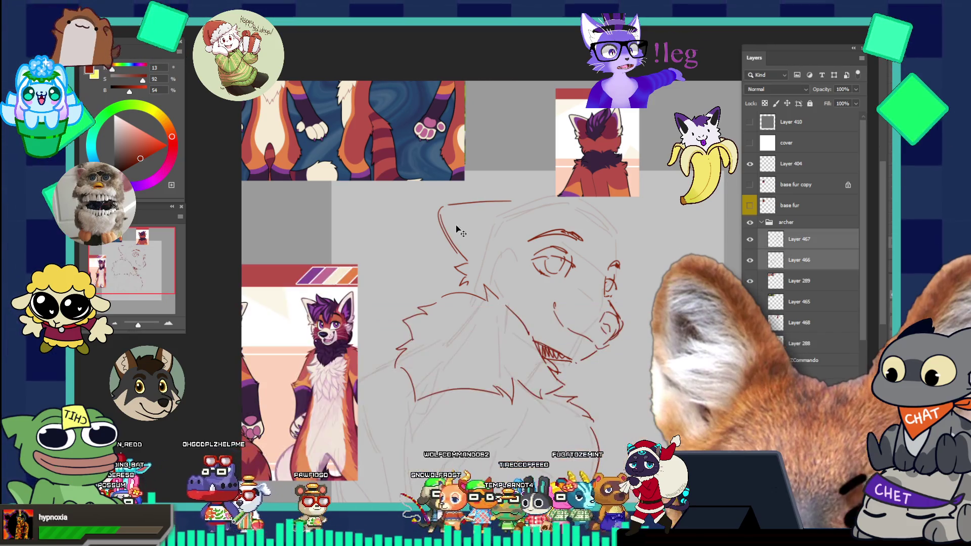
key("ctrl+shift+z")
key("ctrl+shift+z")
key("ctrl+shift+z")
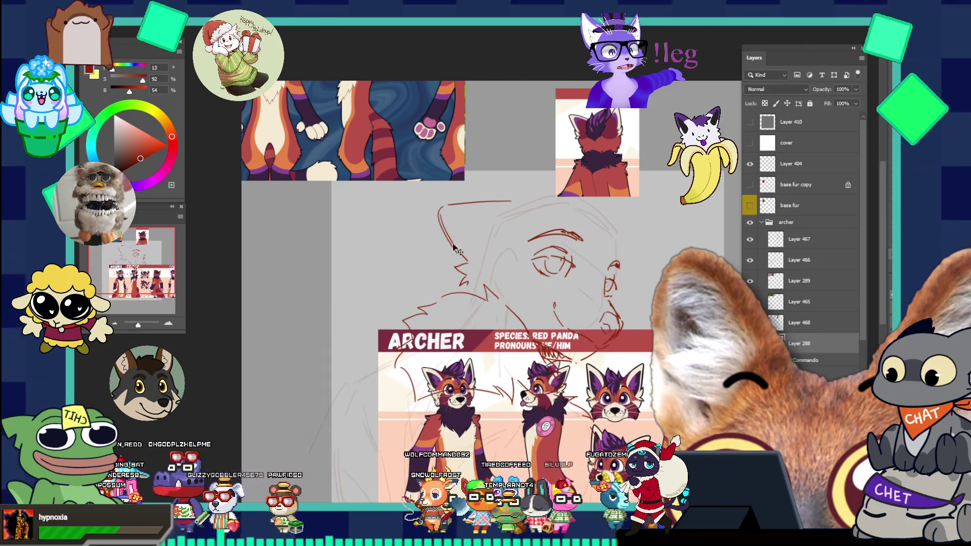
left_click(450, 245, "ctrl")
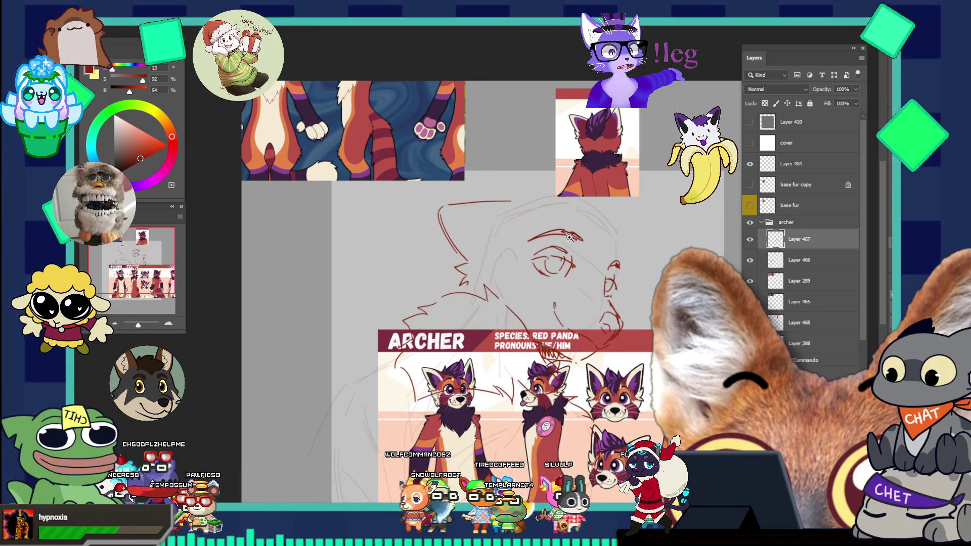
scroll(569, 237, "up", 1)
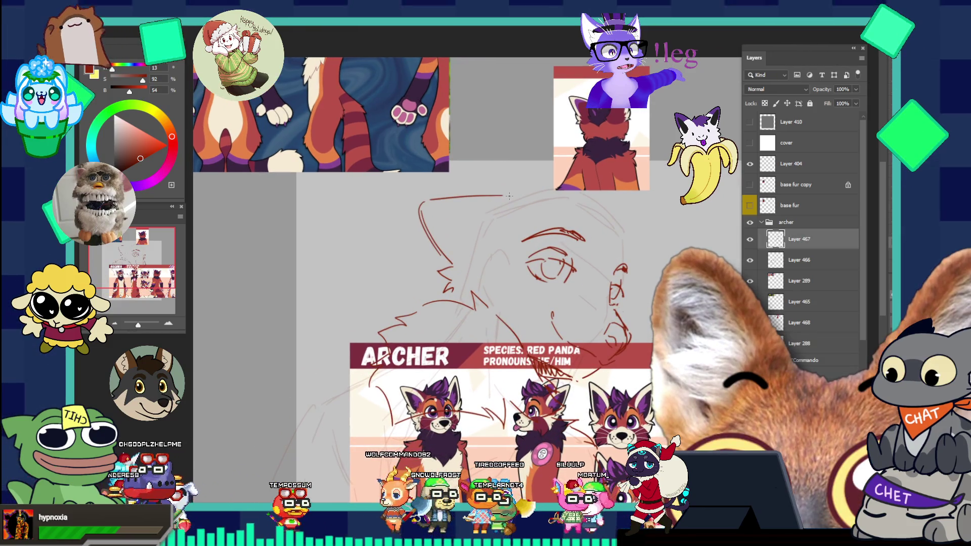
left_click_drag(521, 189, 536, 182)
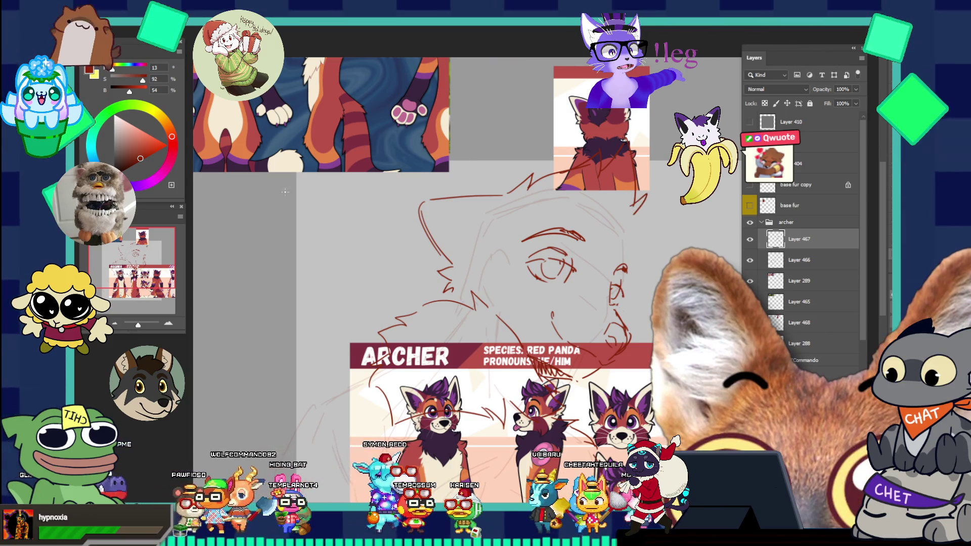
left_click_drag(444, 171, 349, 238)
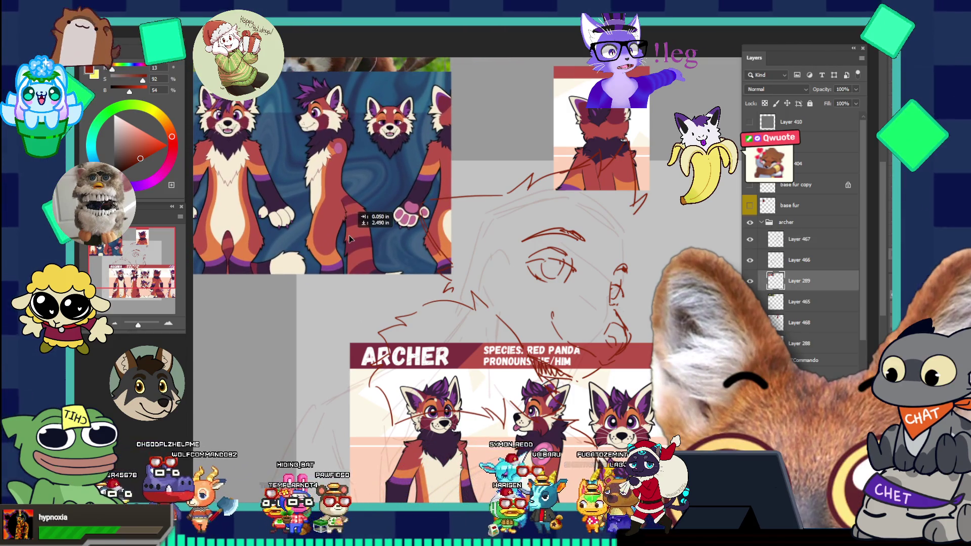
key("ctrl+z")
left_click_drag(387, 397, 376, 433)
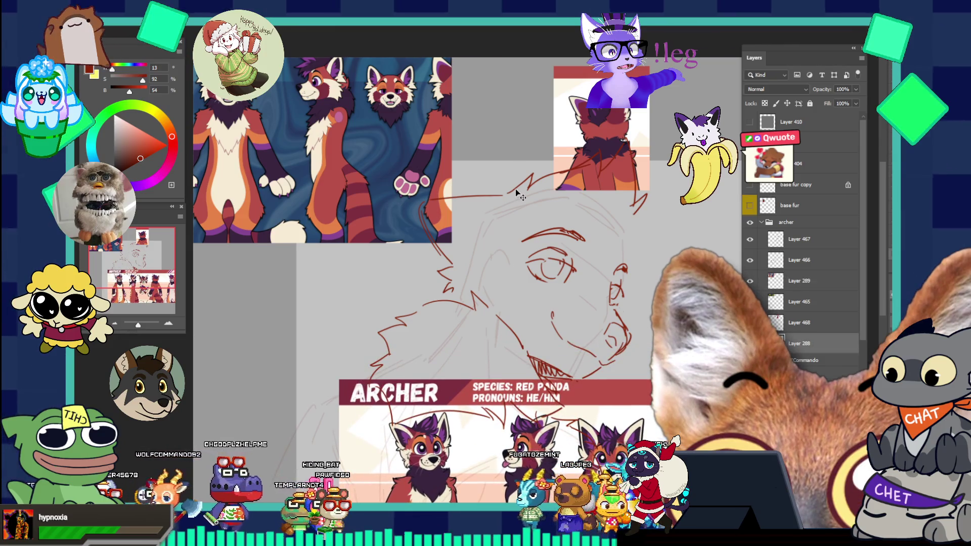
left_click(515, 202)
key("b")
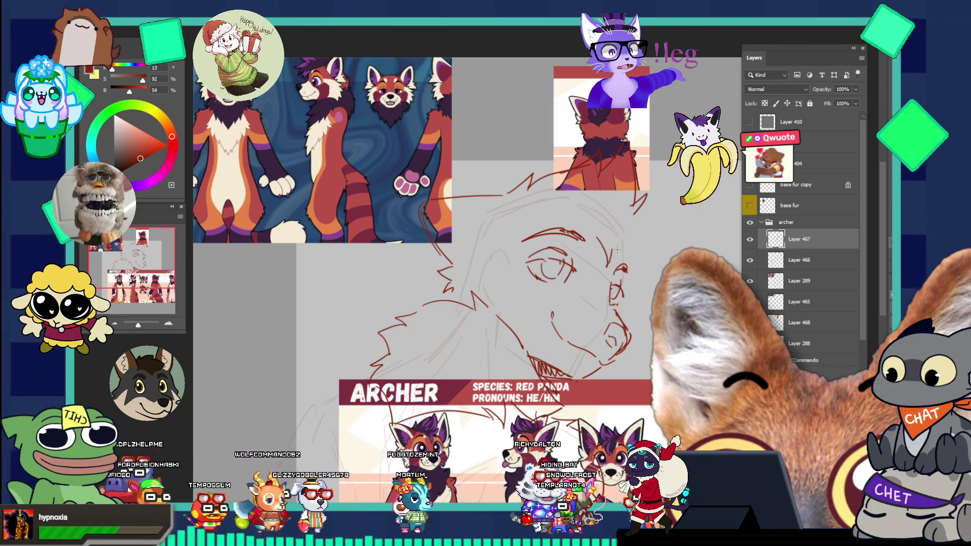
left_click_drag(611, 246, 641, 258)
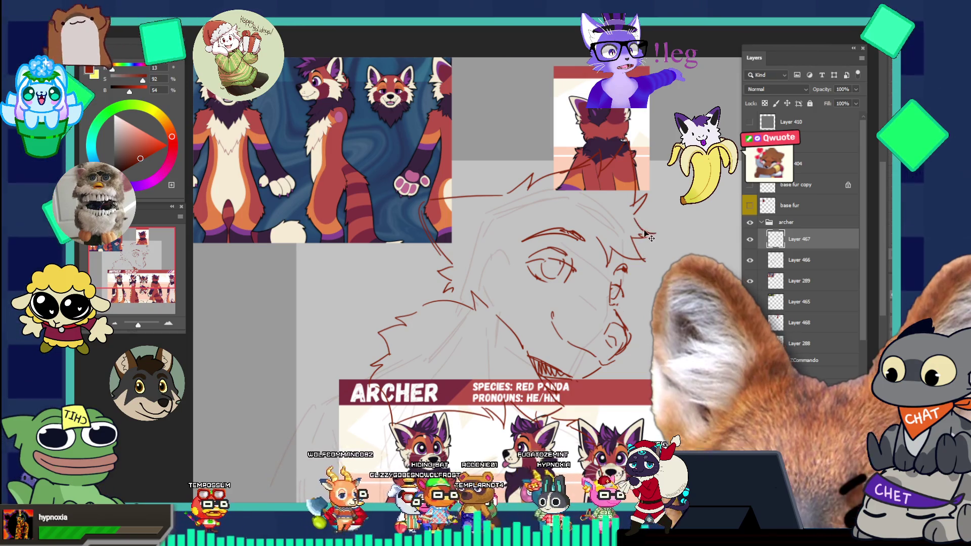
left_click_drag(635, 233, 650, 237)
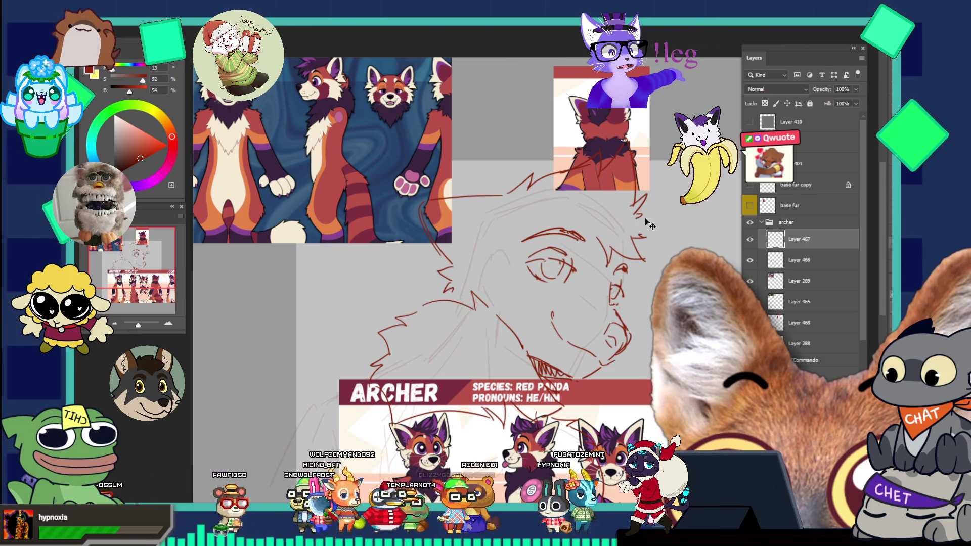
left_click(623, 269)
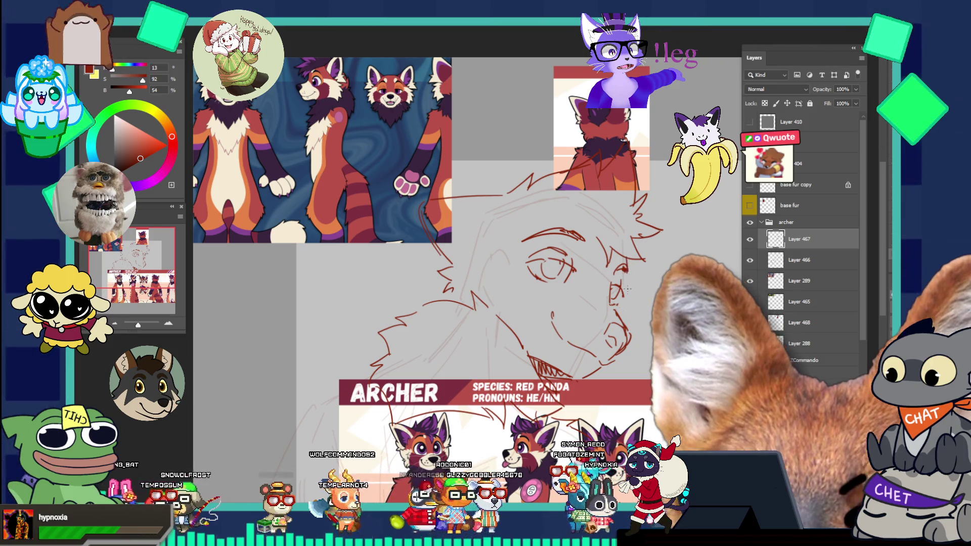
key("z")
left_click(649, 274, "alt")
left_click(648, 309)
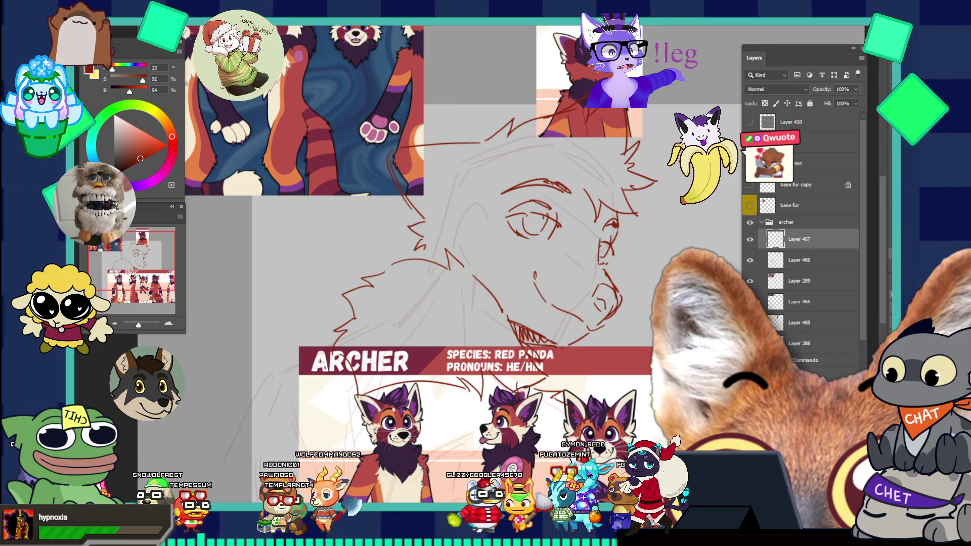
Zoom in on the head and add a long and a short red stroke along its top
left_click(641, 367, "alt")
left_click(641, 366)
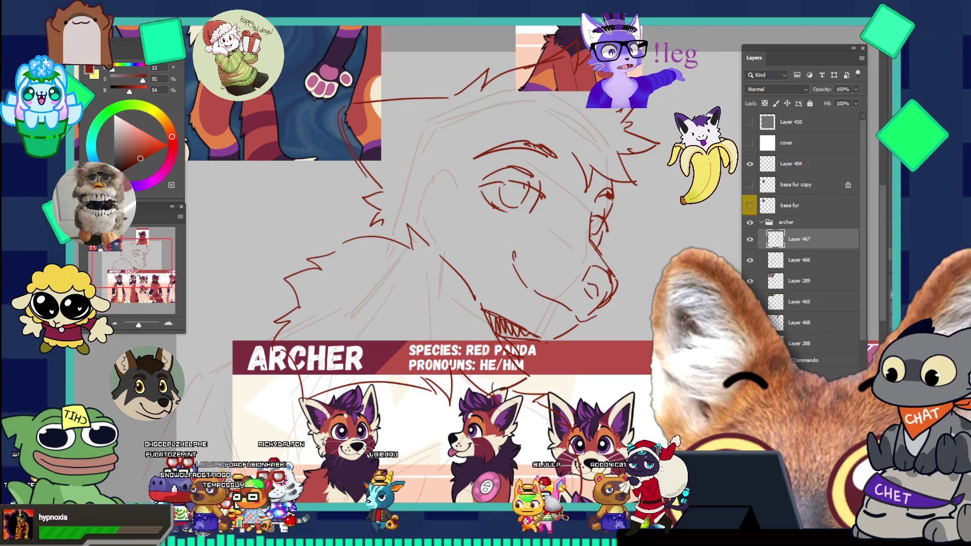
left_click_drag(605, 230, 674, 245)
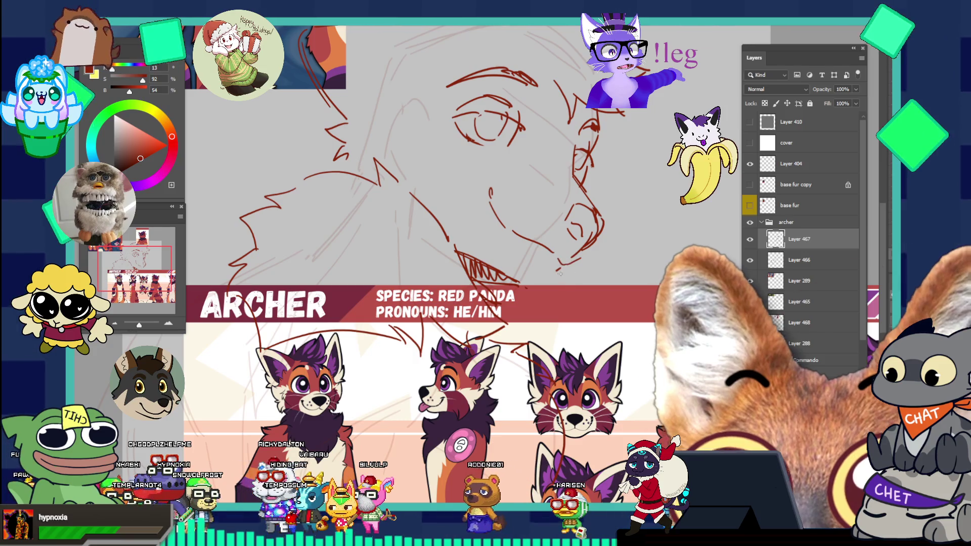
mouse_move(556, 283)
left_mouse_down()
mouse_move(430, 281)
mouse_move(628, 257)
left_mouse_up()
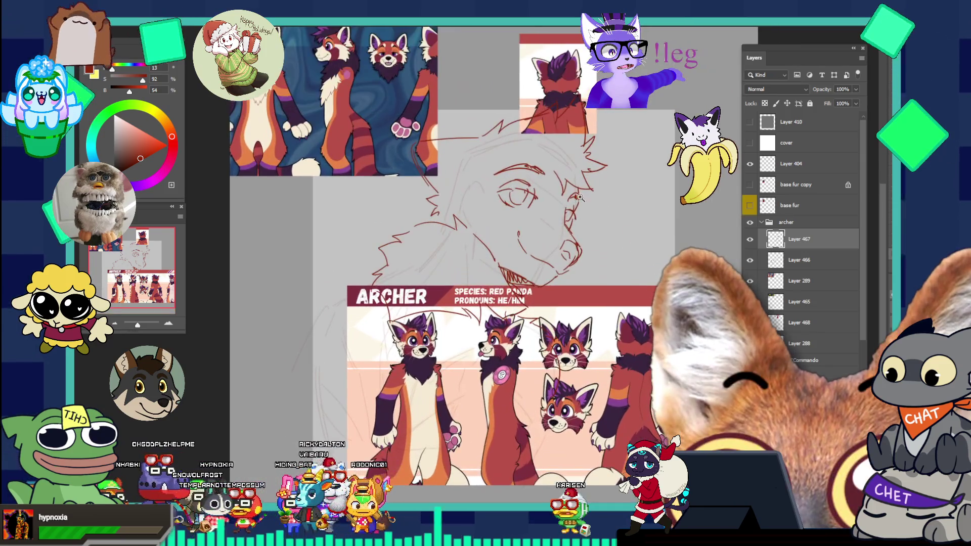
left_click(553, 183)
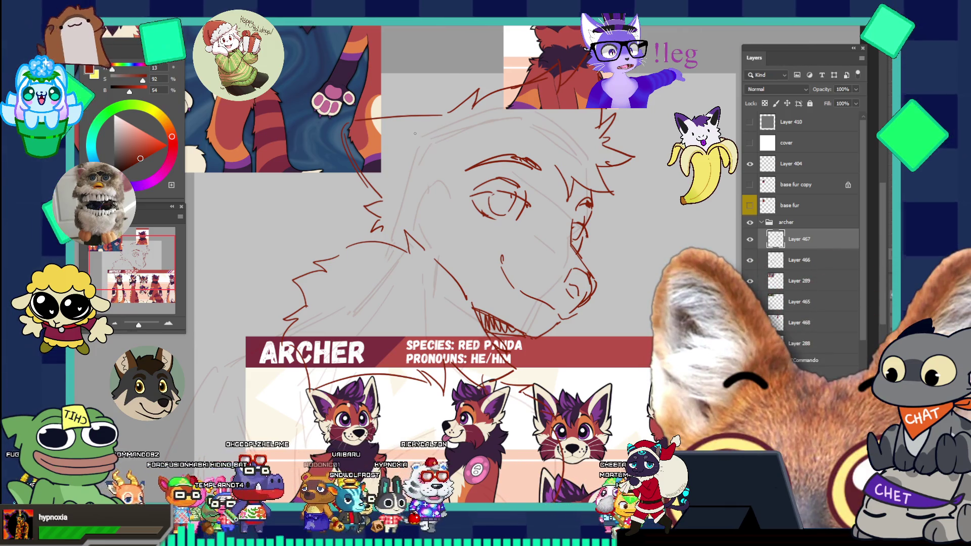
mouse_move(360, 133)
left_mouse_down()
mouse_move(409, 148)
mouse_move(389, 191)
left_mouse_up()
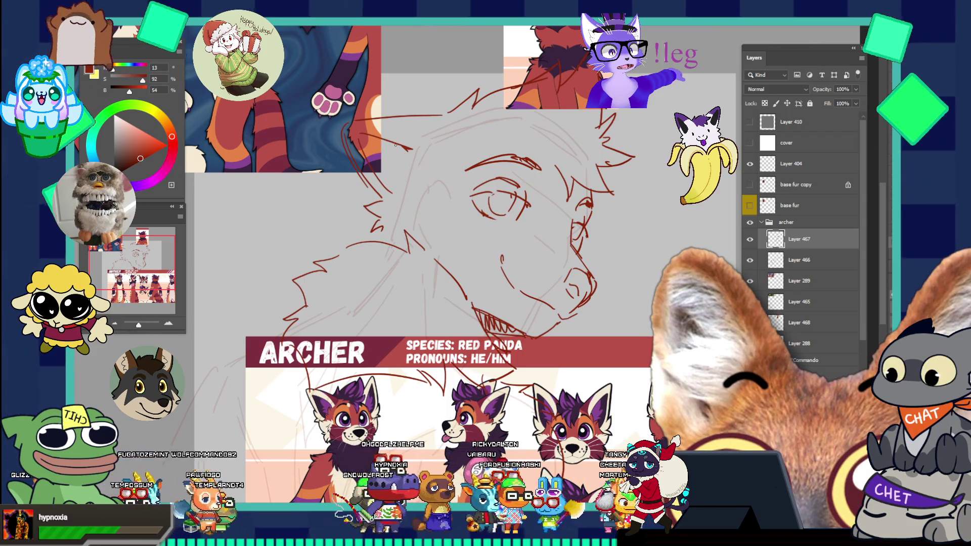
left_click_drag(387, 163, 398, 172)
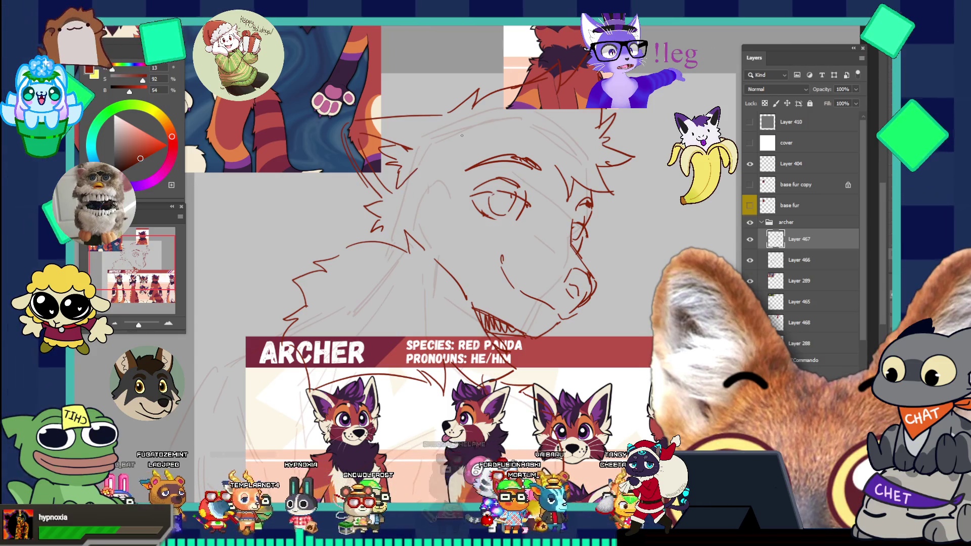
scroll(462, 136, "down", 5)
scroll(545, 186, "up", 3)
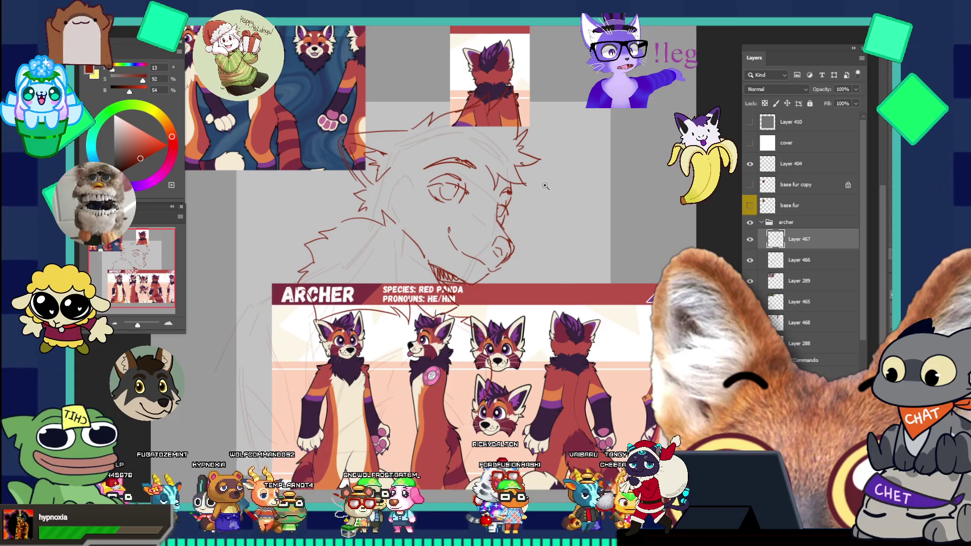
Shade the eye pupil, swap colours, and eyedrop the sketch's dark red from the canvas
scroll(516, 201, "up", 2)
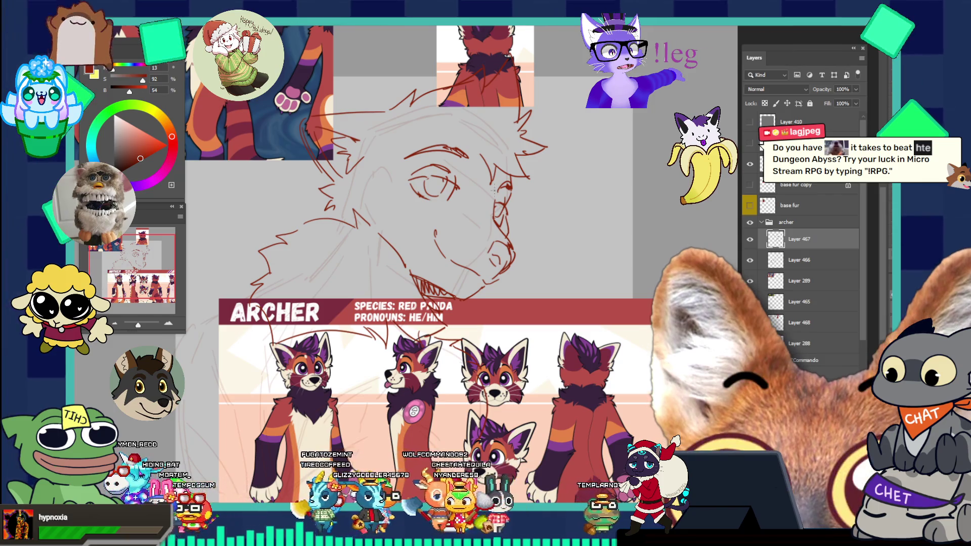
left_click_drag(425, 177, 431, 188)
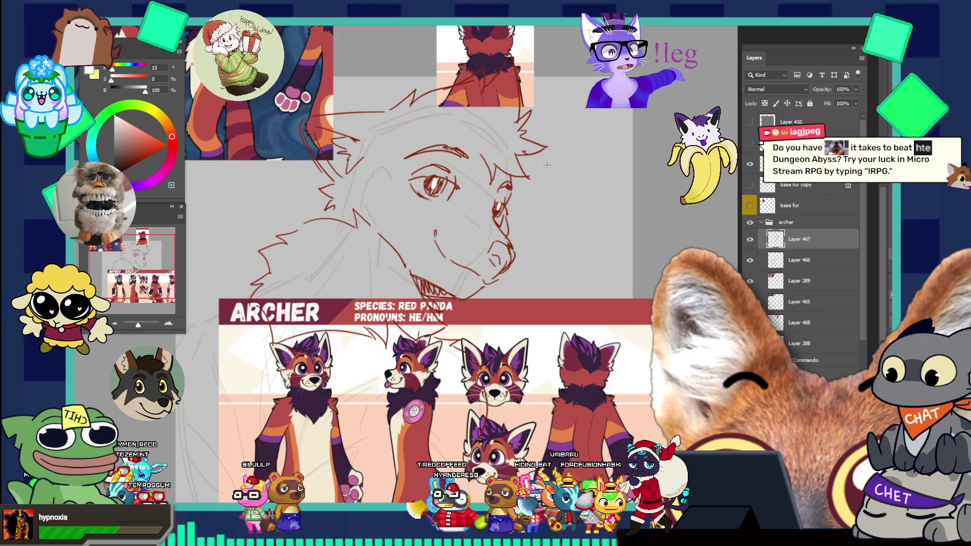
key("x")
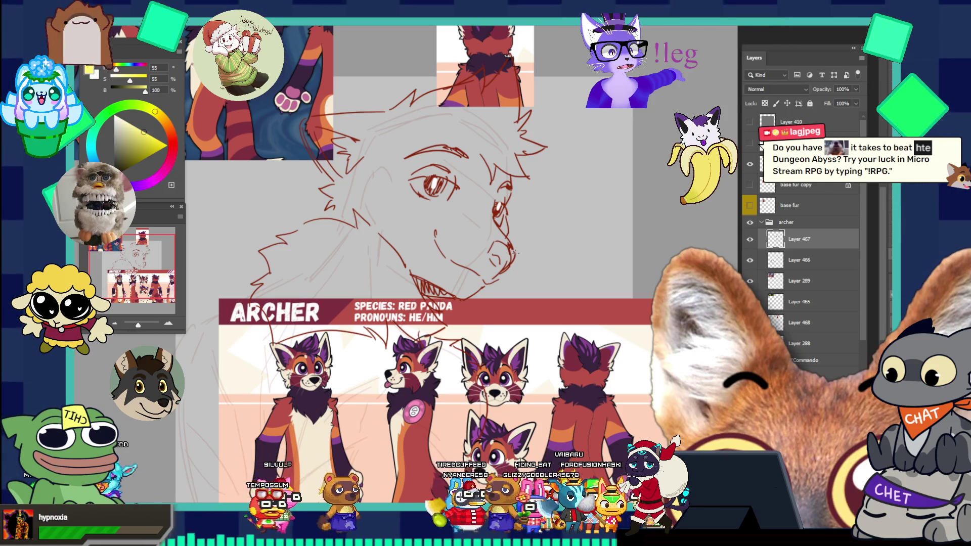
left_click(513, 243, "alt")
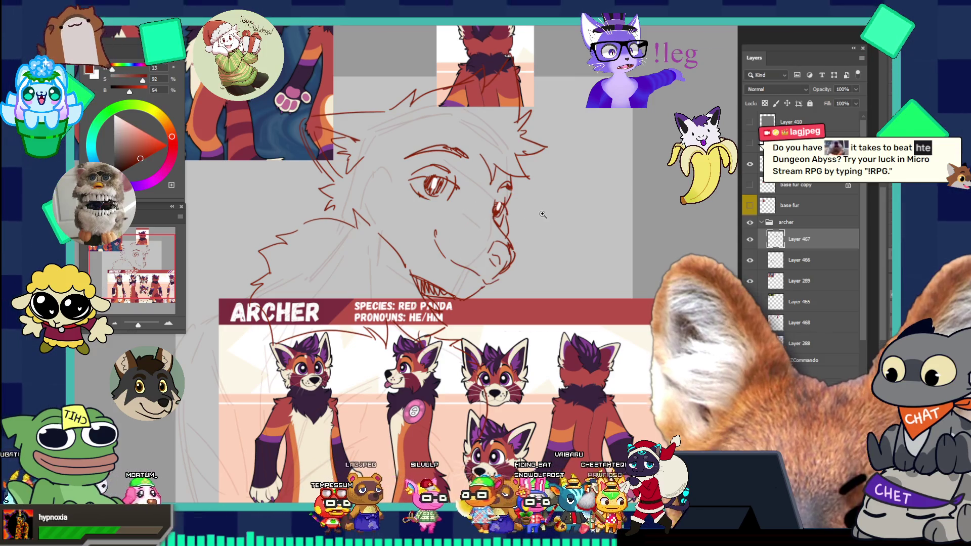
Move the Archer reference sheet down and to the left
scroll(543, 213, "down", 5)
scroll(548, 225, "up", 5)
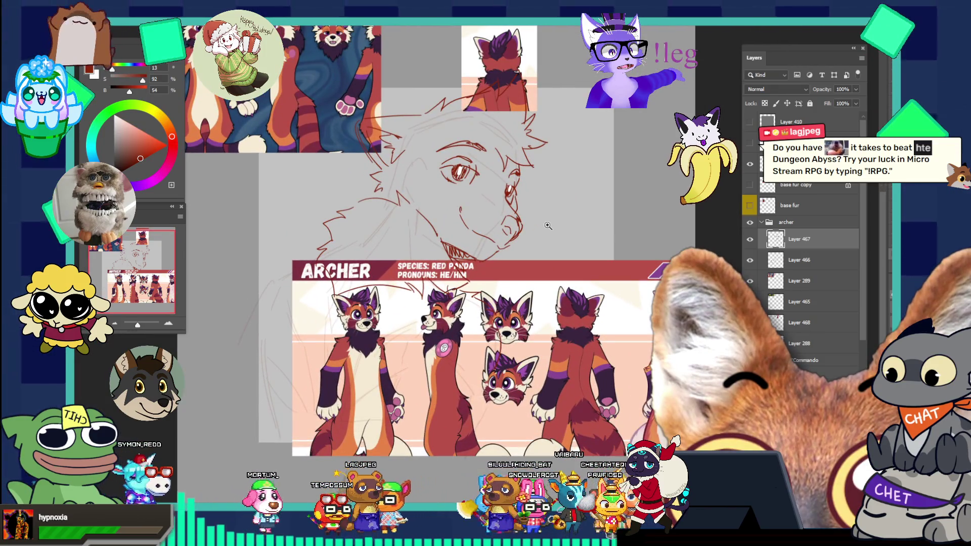
scroll(547, 225, "up", 1)
scroll(488, 144, "down", 2)
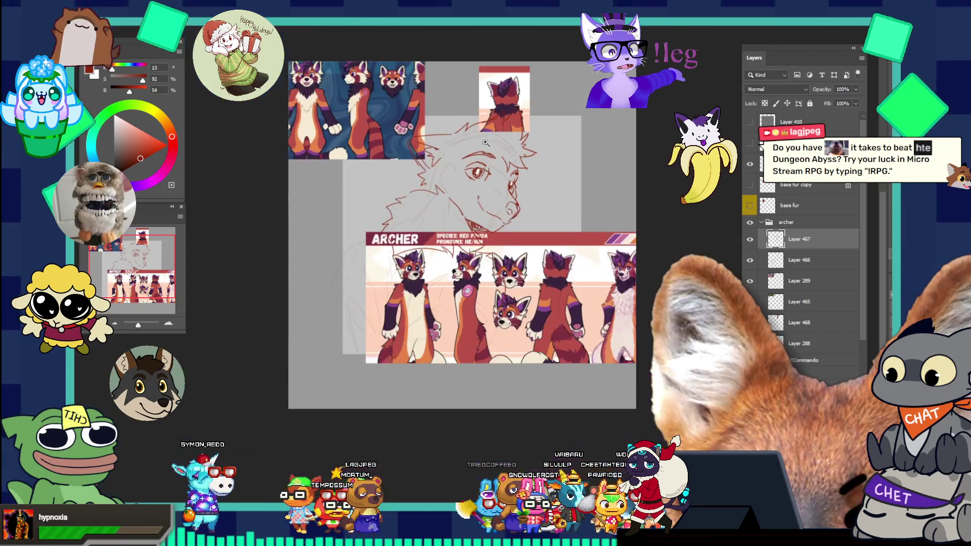
scroll(518, 268, "up", 1)
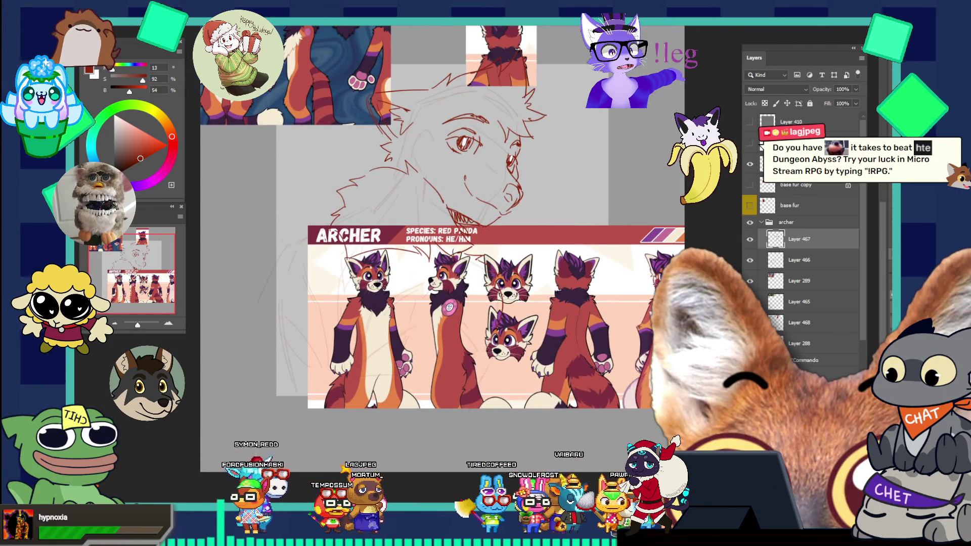
left_click_drag(542, 260, 464, 377)
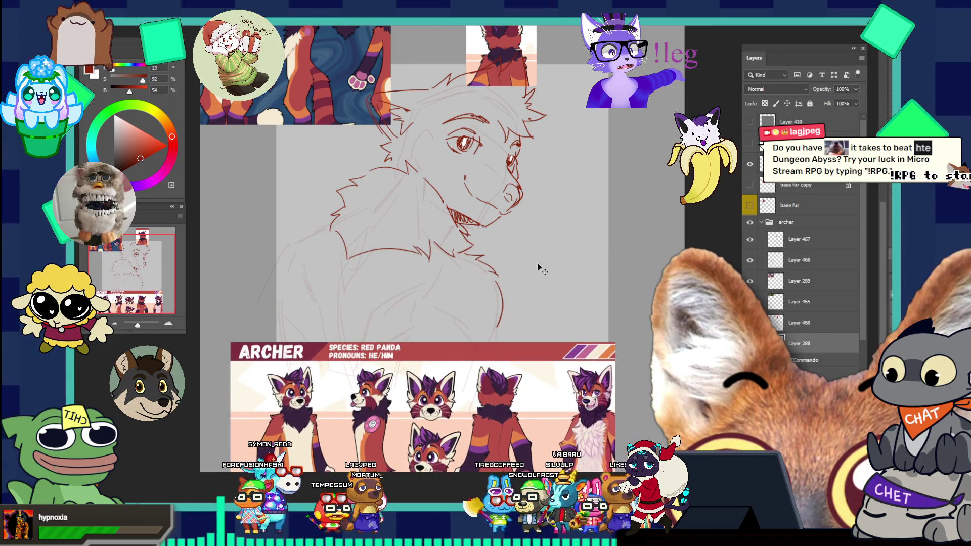
Select Layer 467 and extend the chest outline line downward
left_click(505, 305, "ctrl")
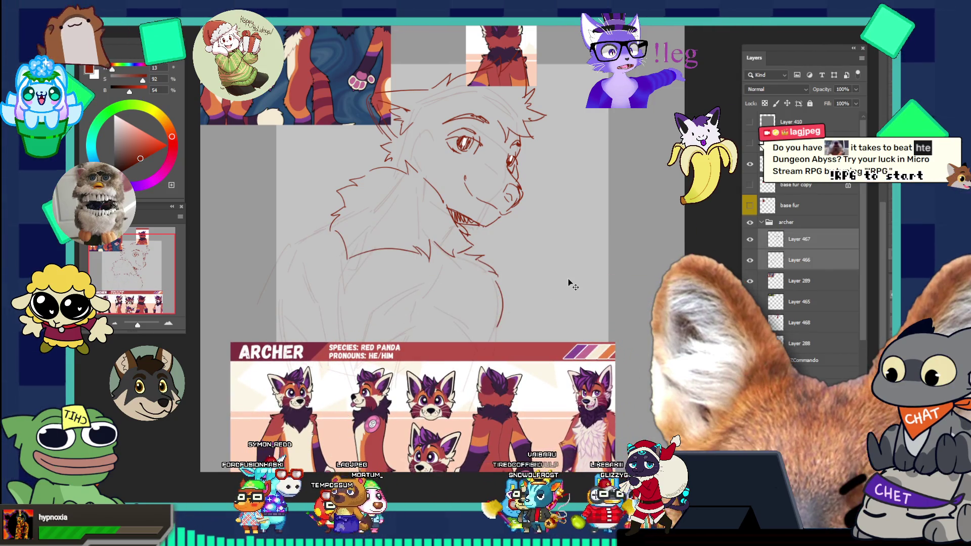
left_click(444, 265, "ctrl")
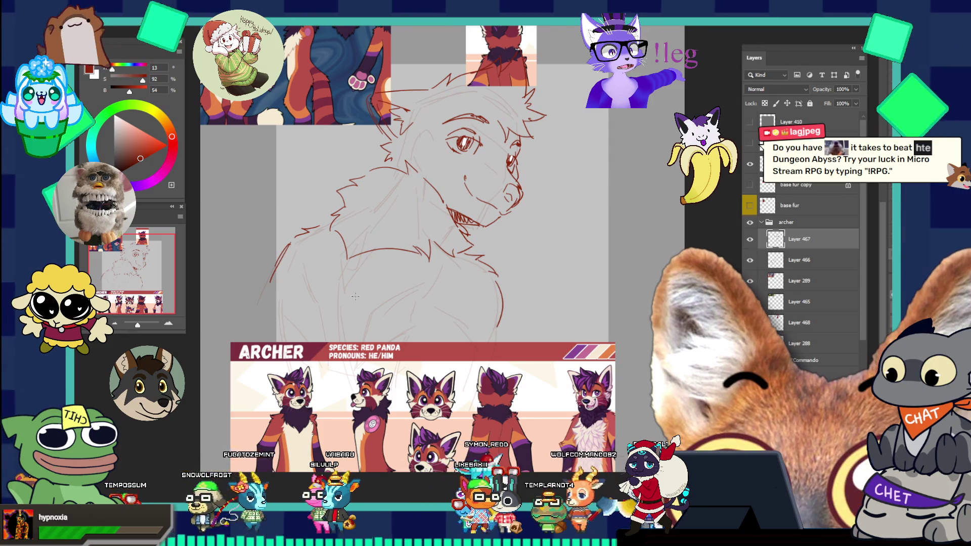
left_click_drag(314, 303, 319, 319)
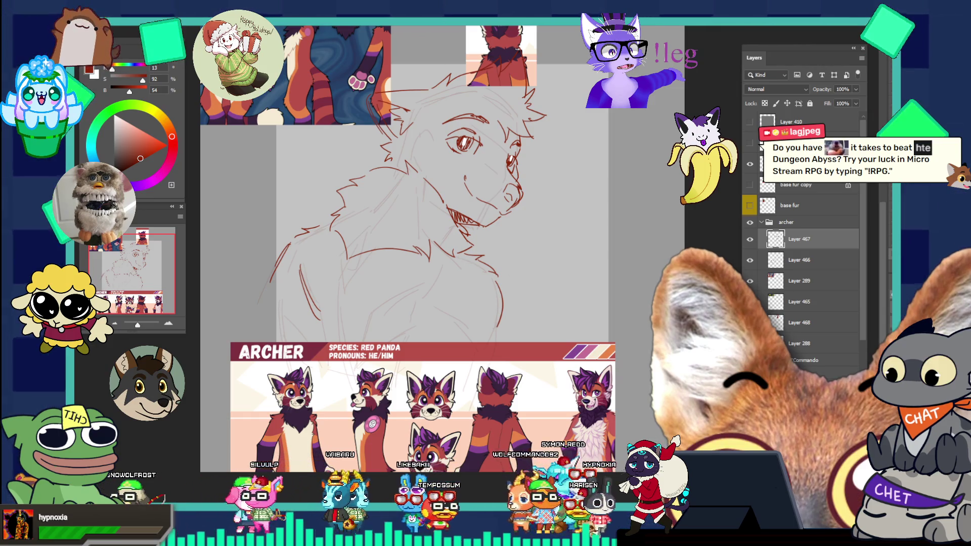
Shift the reference sheet further lower-left, then select Layers 467 and 466 for transforming
mouse_move(366, 373)
left_mouse_down()
mouse_move(349, 253)
mouse_move(329, 227)
mouse_move(262, 398)
left_mouse_up()
left_click_drag(330, 392, 287, 417)
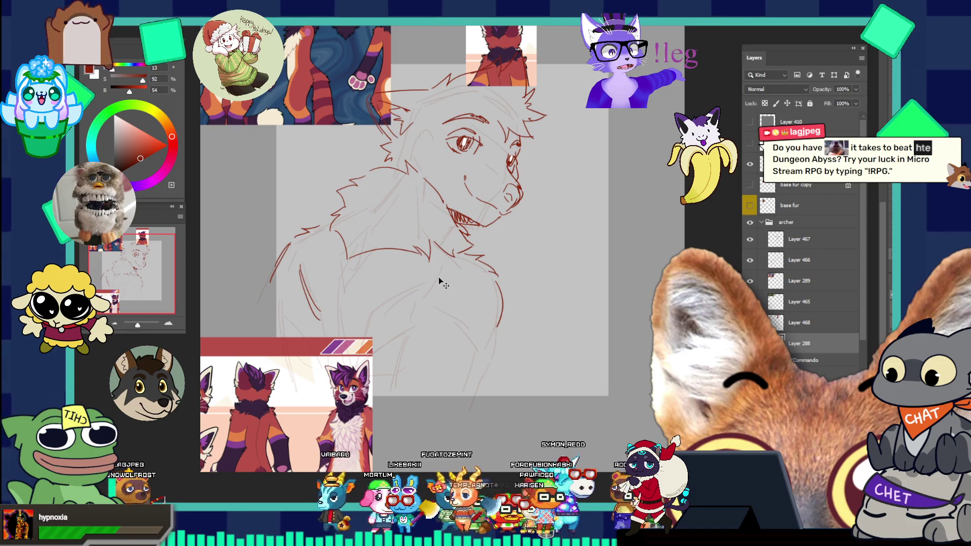
left_click_drag(429, 260, 456, 228)
left_click_drag(566, 249, 553, 324)
key("shift+alt+bracketleft")
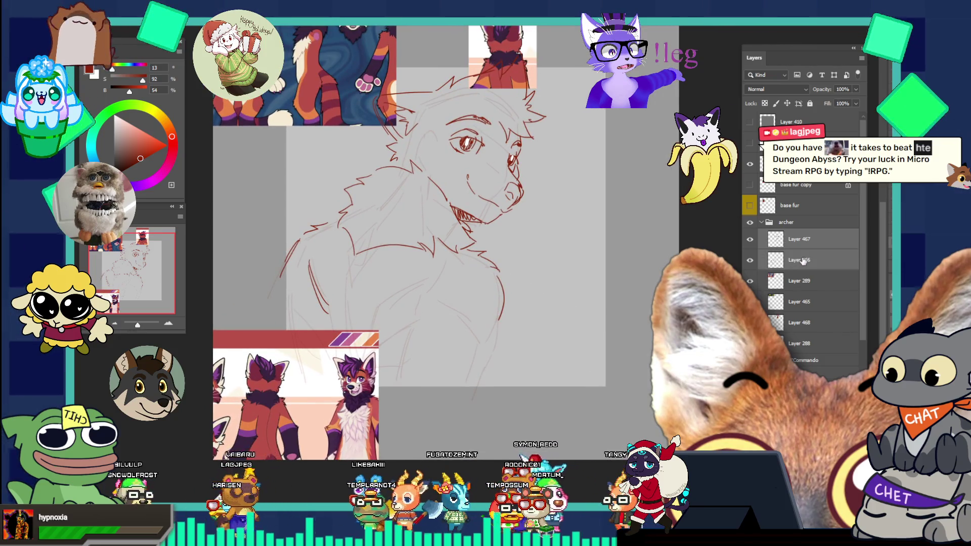
key("ctrl+t")
Enlarge the head sketch slightly, apply it, and leave only Layer 467 selected
left_click_drag(546, 225, 564, 276)
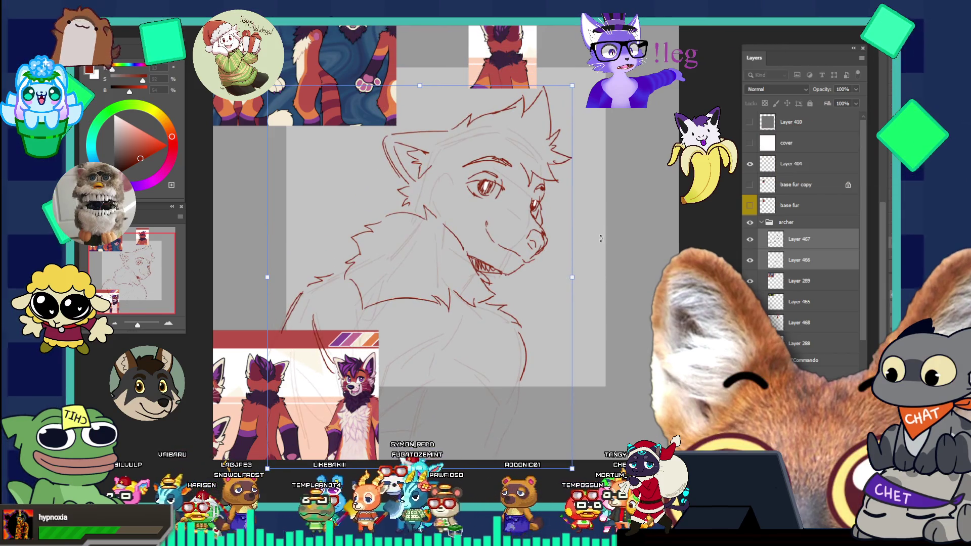
key("Return")
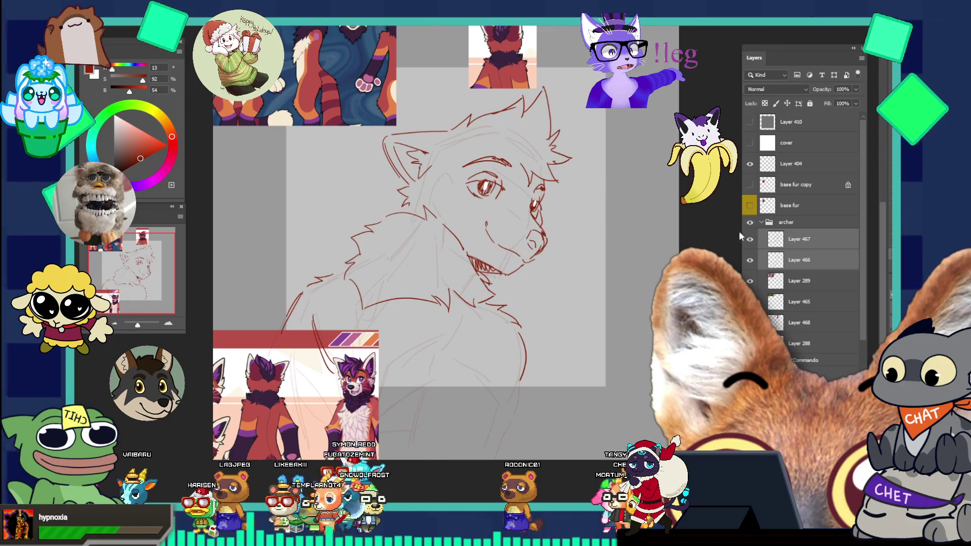
left_click(799, 238)
Redraw the fur tufts on top of the head, undoing unsatisfying attempts
key("ctrl+z")
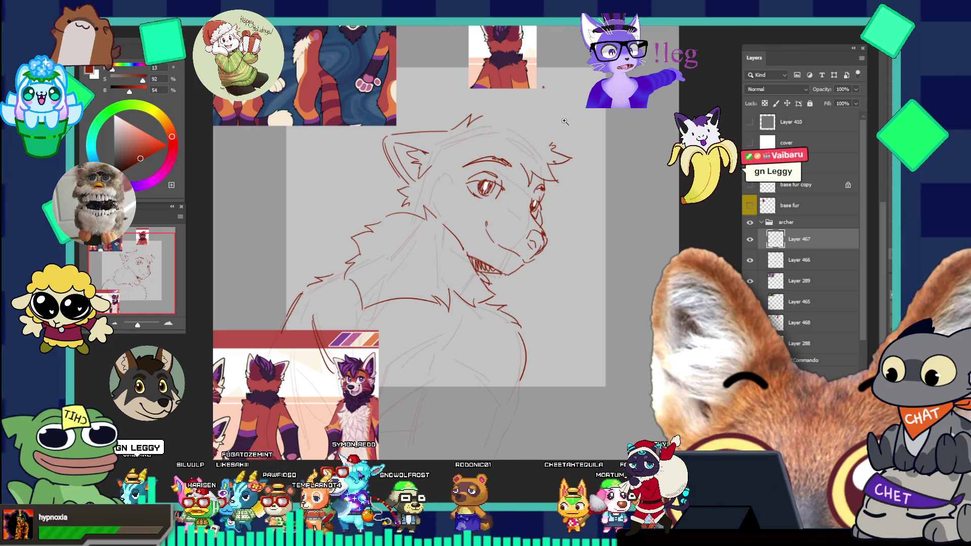
left_click_drag(483, 119, 523, 106)
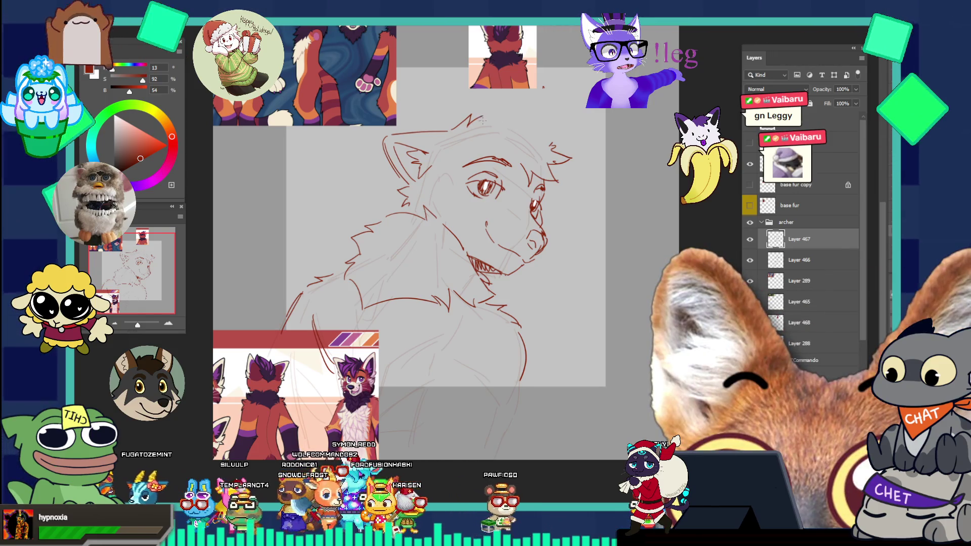
key("ctrl+z")
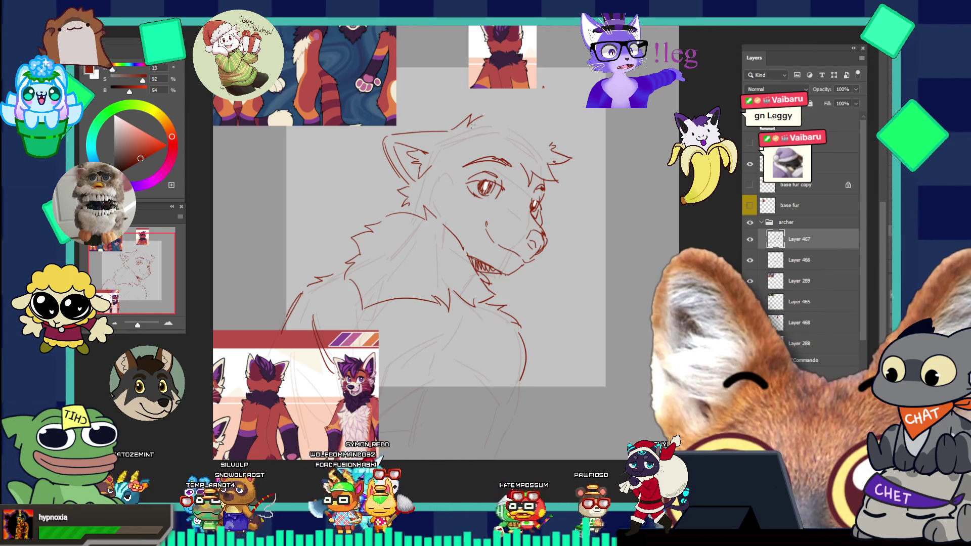
left_click_drag(520, 117, 531, 107)
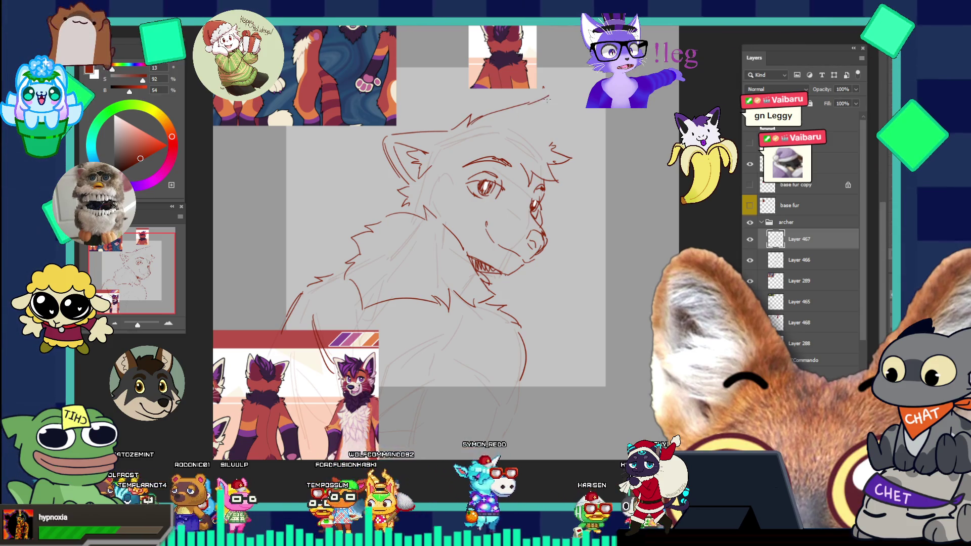
key("ctrl+z")
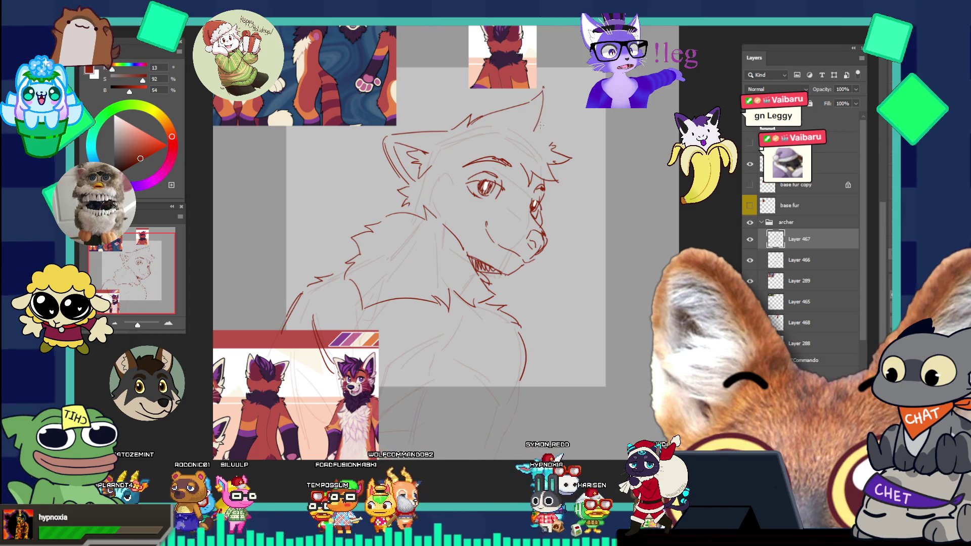
left_click_drag(542, 88, 537, 129)
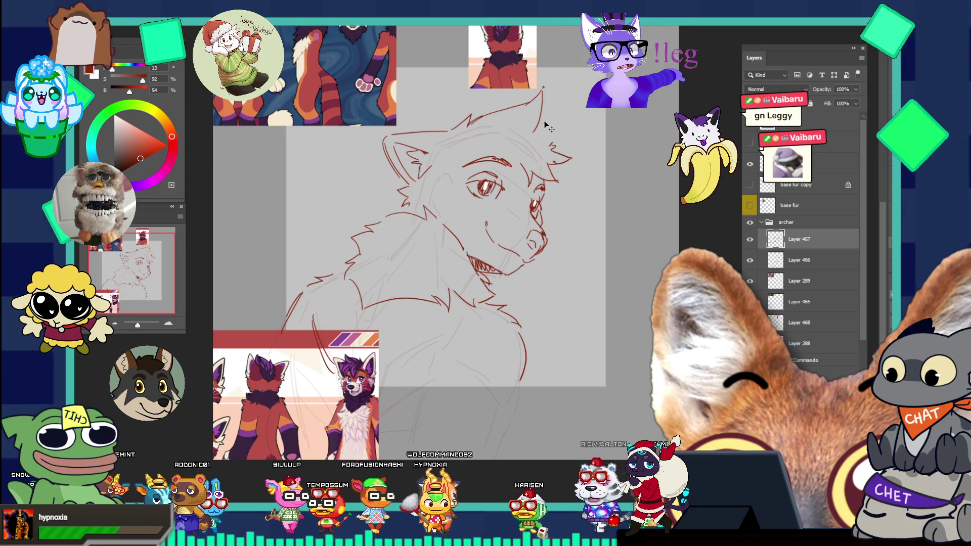
key("ctrl+z")
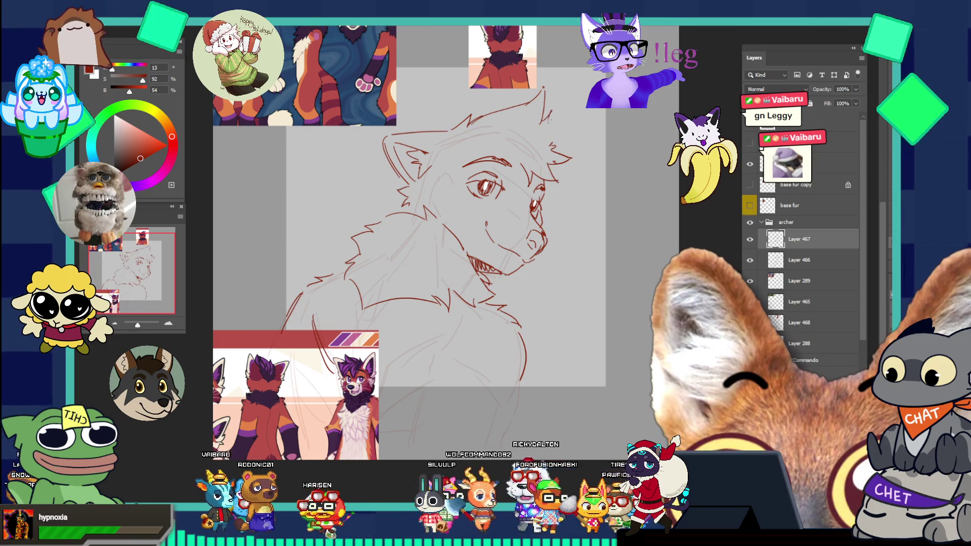
left_click_drag(577, 133, 559, 152)
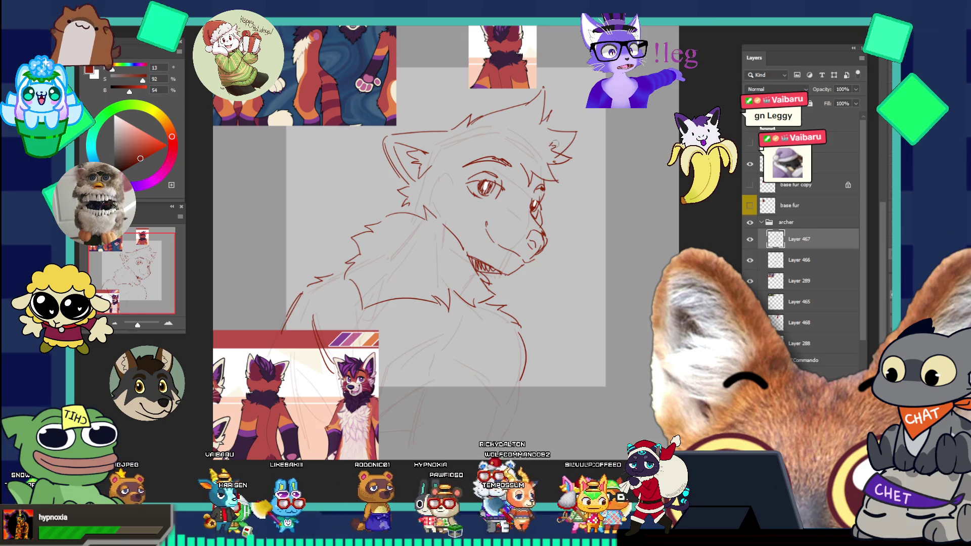
Apply the raised left ear transformation and clear the selection
key("ctrl+z")
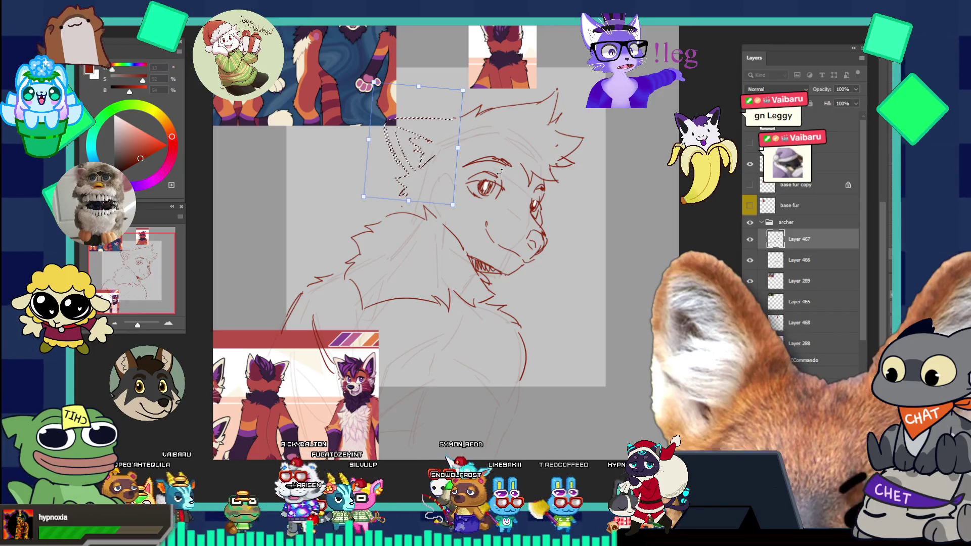
key("Return")
key("ctrl+d")
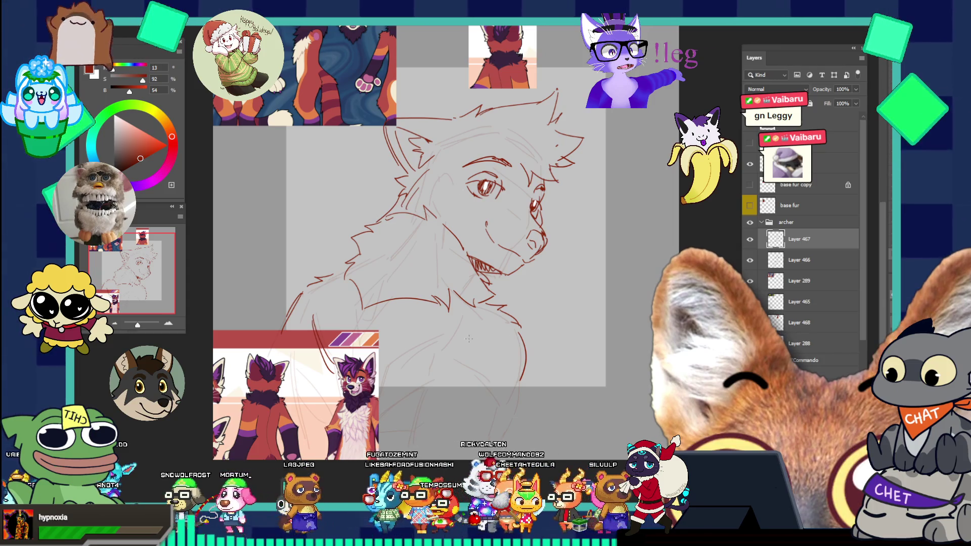
Sketch fur lines down the chest, taking back part of the last stroke
left_click_drag(461, 316, 441, 352)
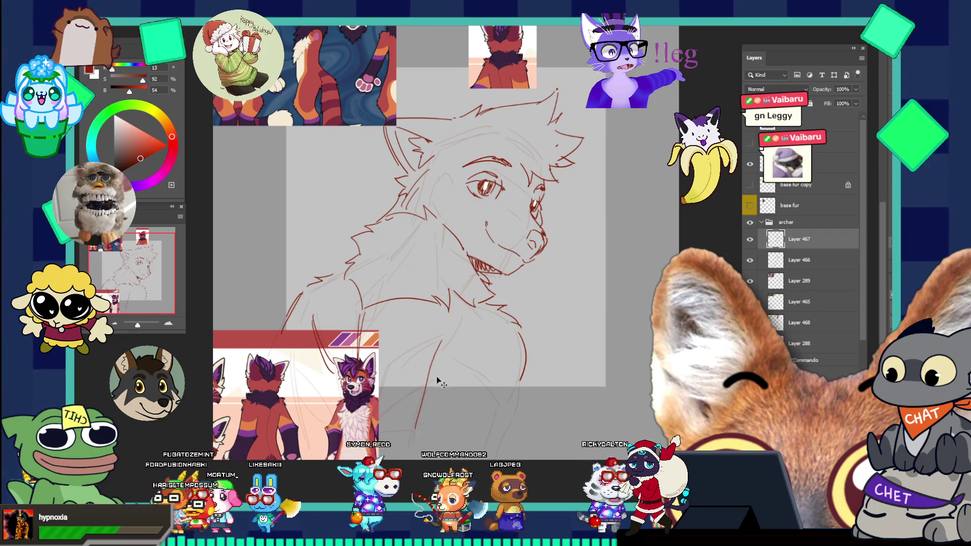
mouse_move(455, 361)
left_mouse_down()
mouse_move(478, 382)
mouse_move(465, 373)
left_mouse_up()
key("ctrl+z")
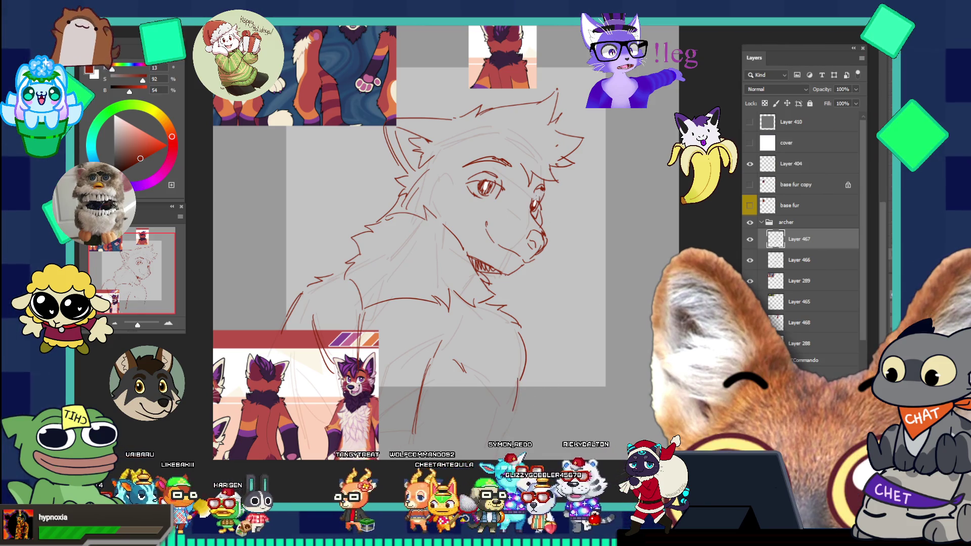
Zoom in on the chest and draw a long fur line plus a short stroke on its right side
left_click(580, 214)
left_click(580, 213)
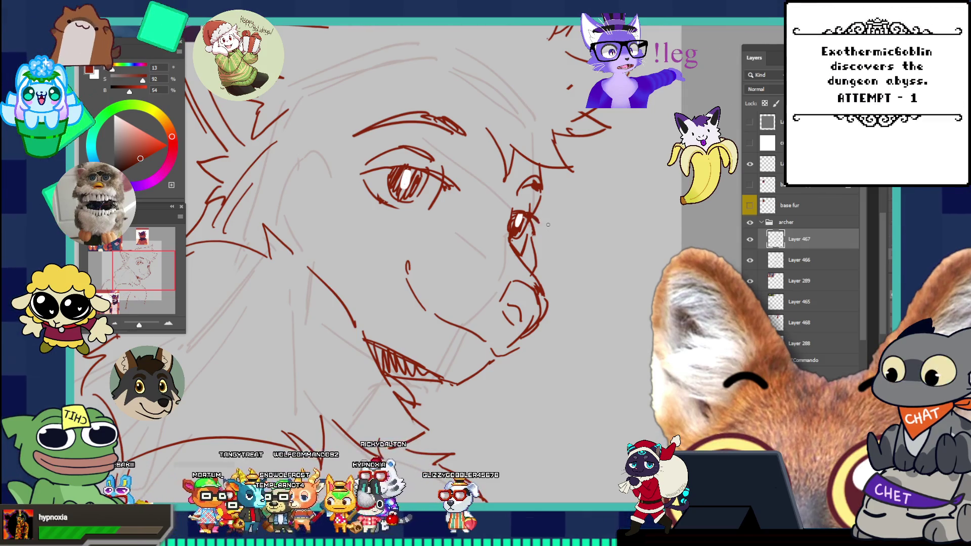
scroll(537, 222, "down", 3)
scroll(552, 213, "down", 1)
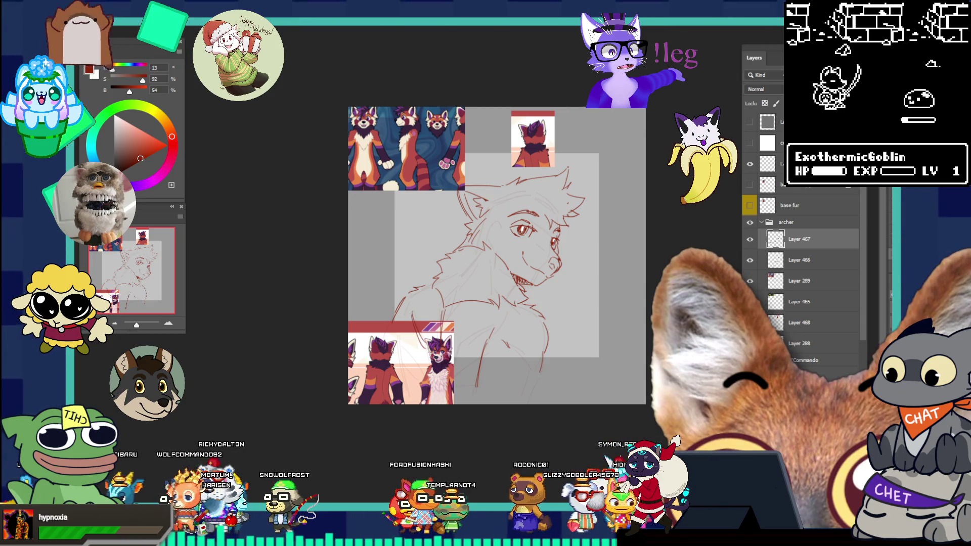
left_click(541, 329)
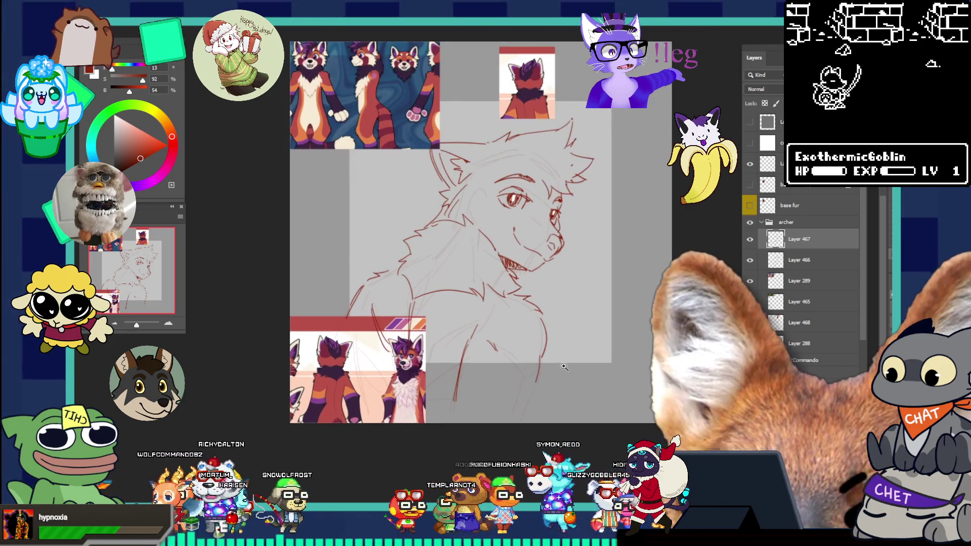
left_click(540, 329)
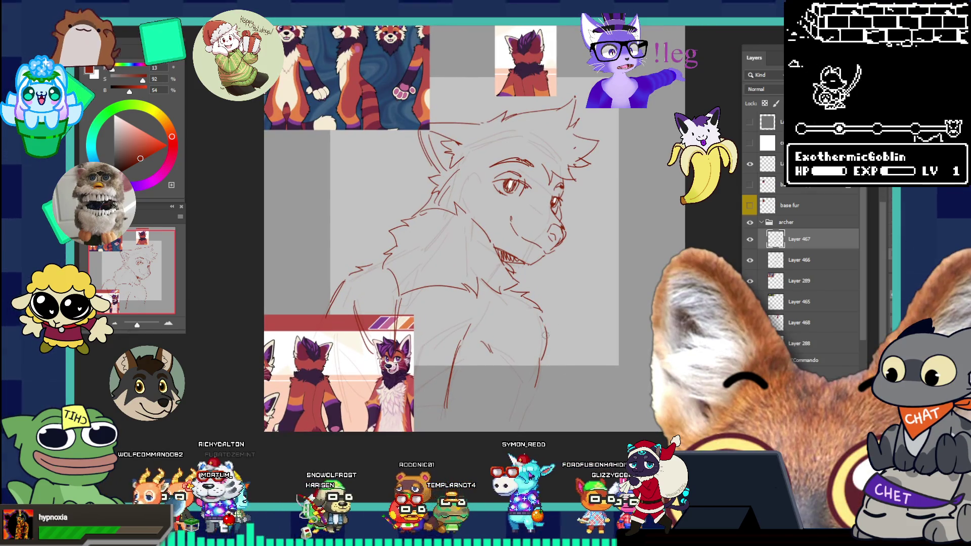
left_click(557, 323)
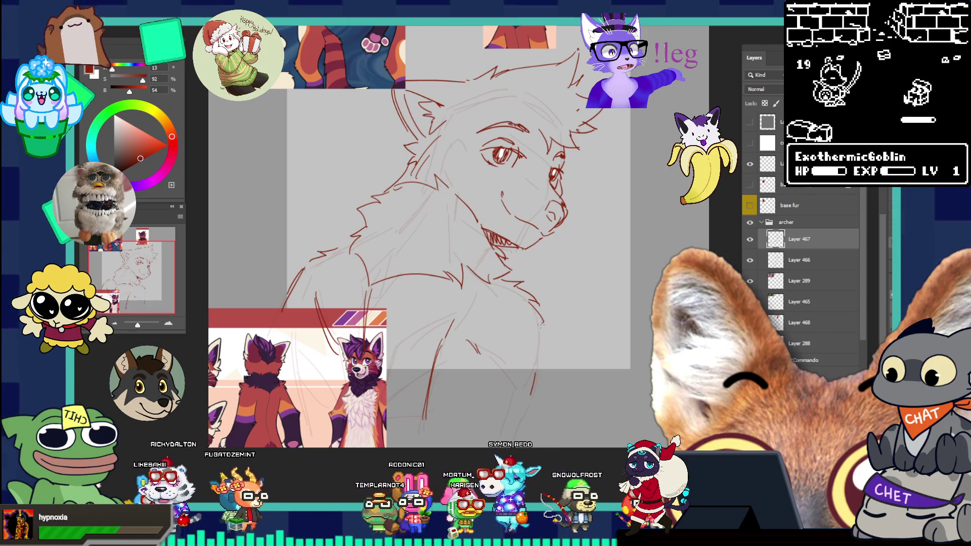
left_click_drag(541, 324, 531, 393)
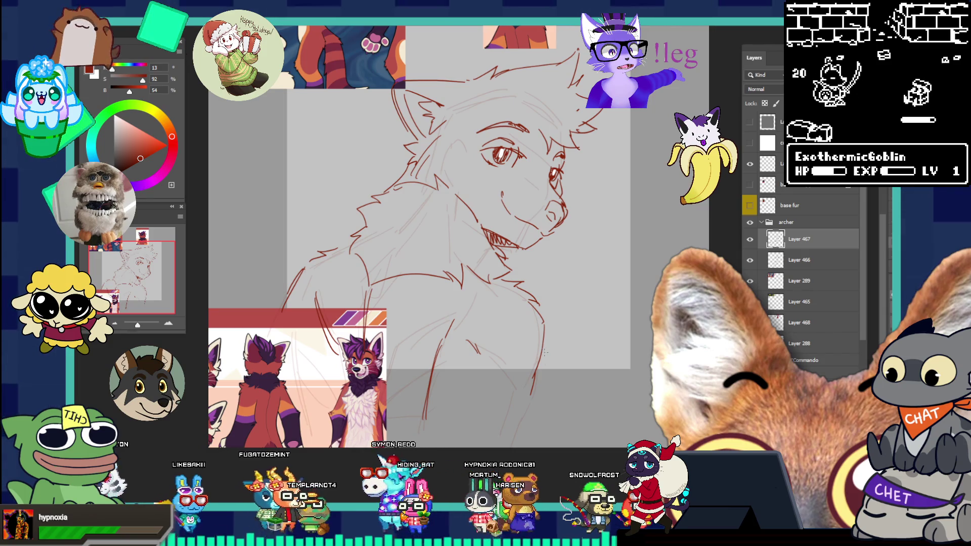
left_click_drag(544, 352, 541, 386)
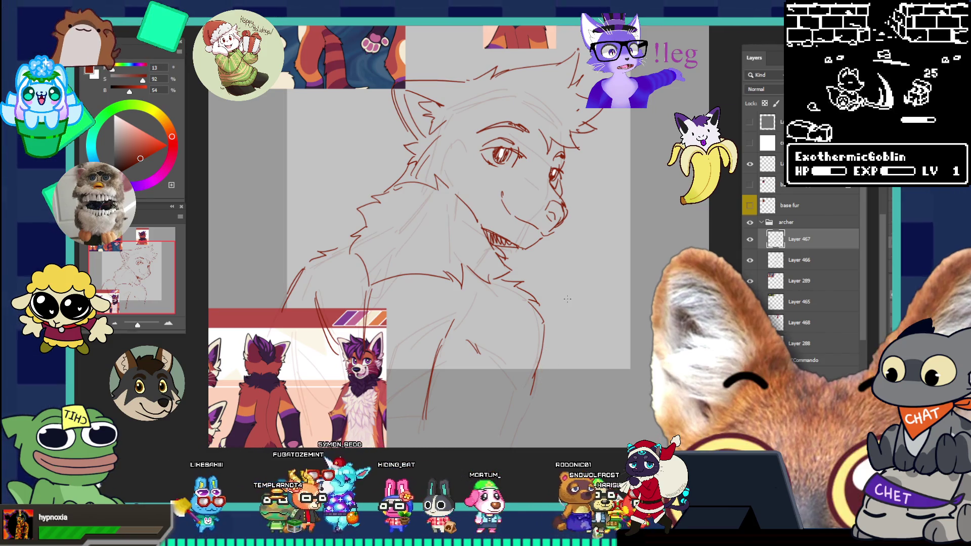
key("ctrl+minus")
left_click(526, 191)
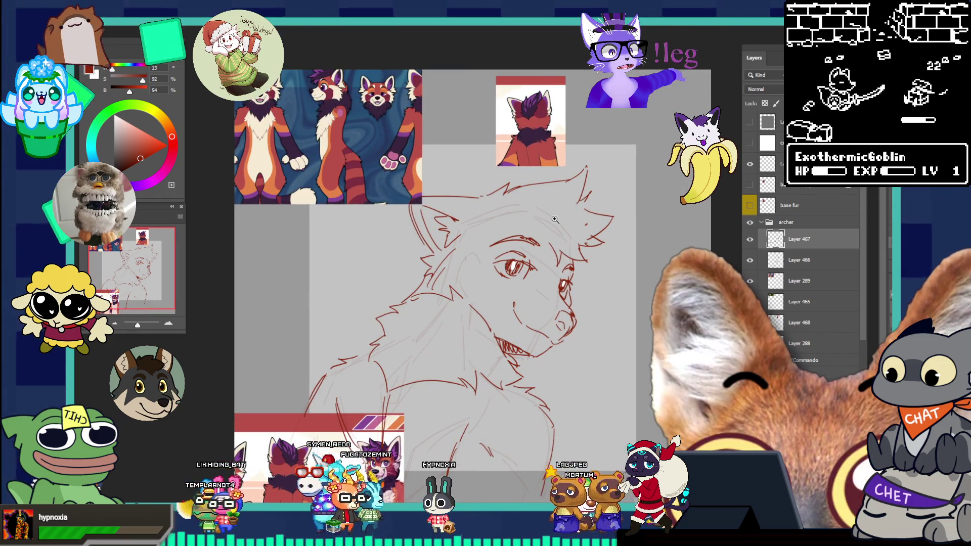
Lasso the left ear, then enlarge and reposition it with Free Transform
mouse_move(428, 169)
left_mouse_down()
mouse_move(410, 267)
mouse_move(481, 237)
mouse_move(489, 197)
left_mouse_up()
key("ctrl+t")
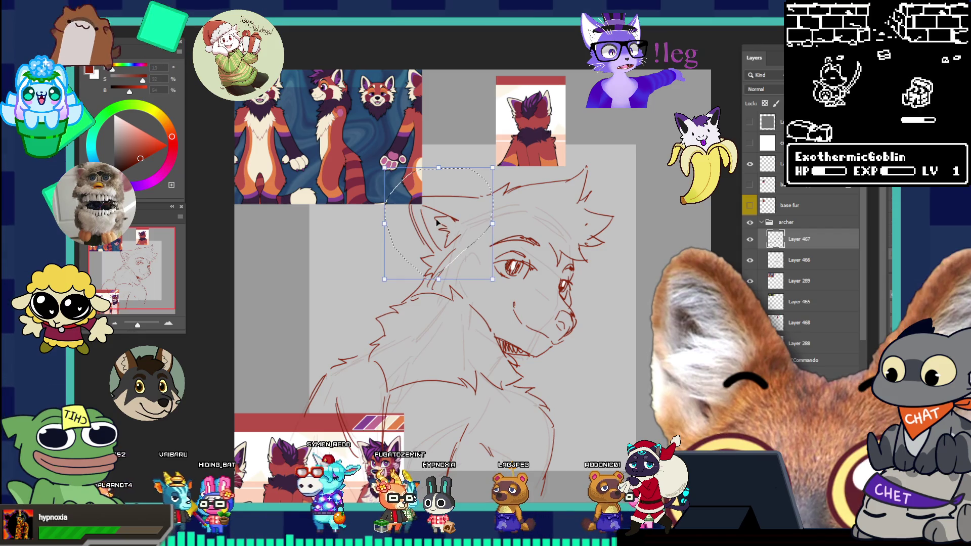
left_click_drag(440, 234, 433, 230)
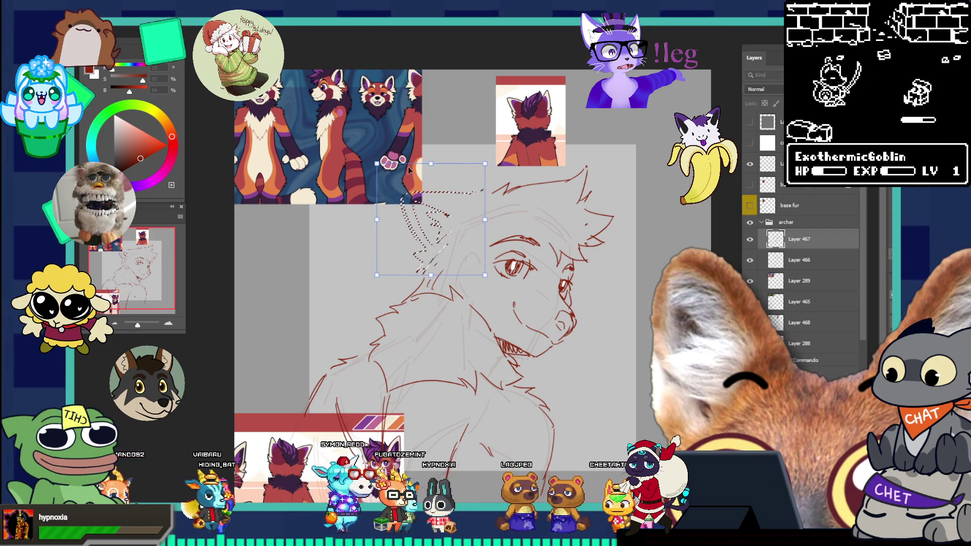
left_click_drag(377, 164, 369, 155)
left_click_drag(432, 224, 438, 232)
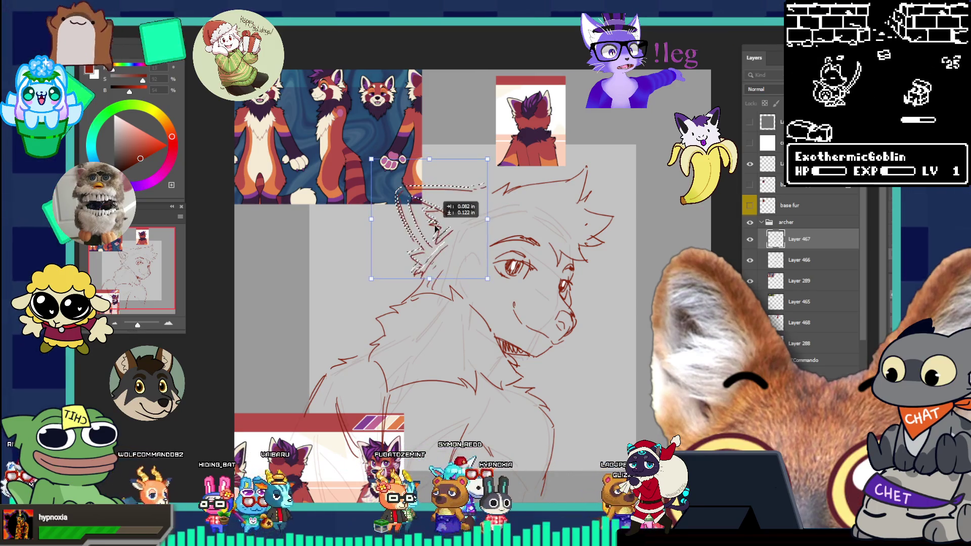
key("Return")
key("ctrl+d")
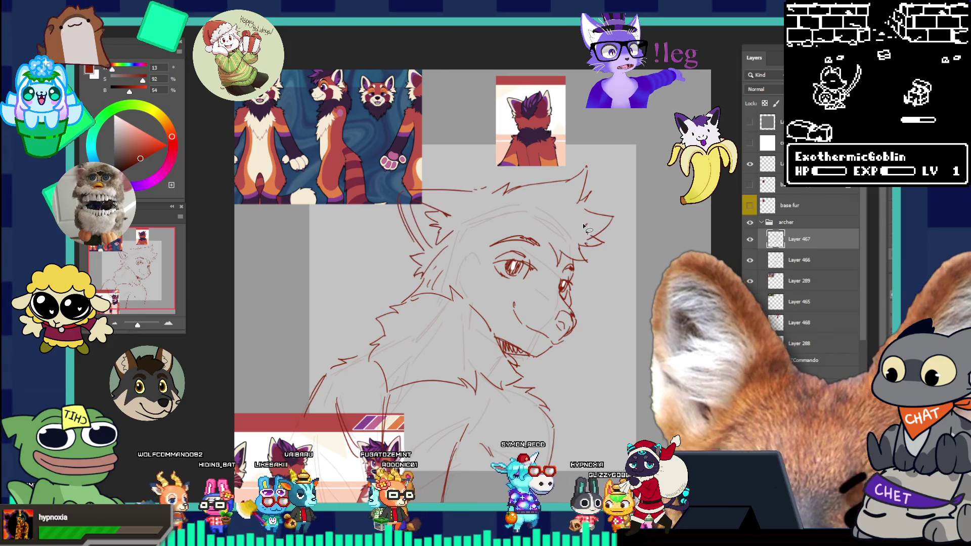
Drag the Archer reference sheet from the lower left up over the head sketch
scroll(601, 253, "down", 3)
scroll(613, 272, "up", 2)
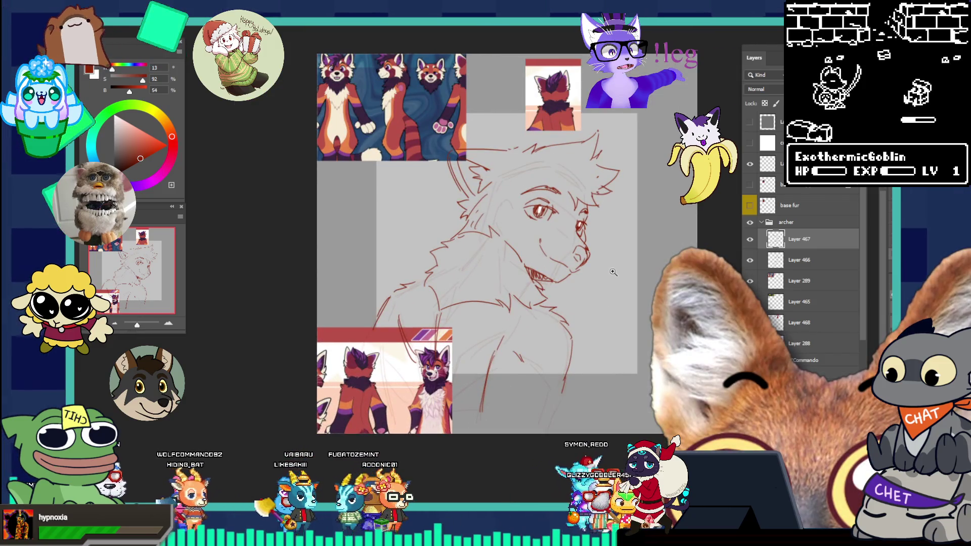
scroll(586, 246, "up", 1)
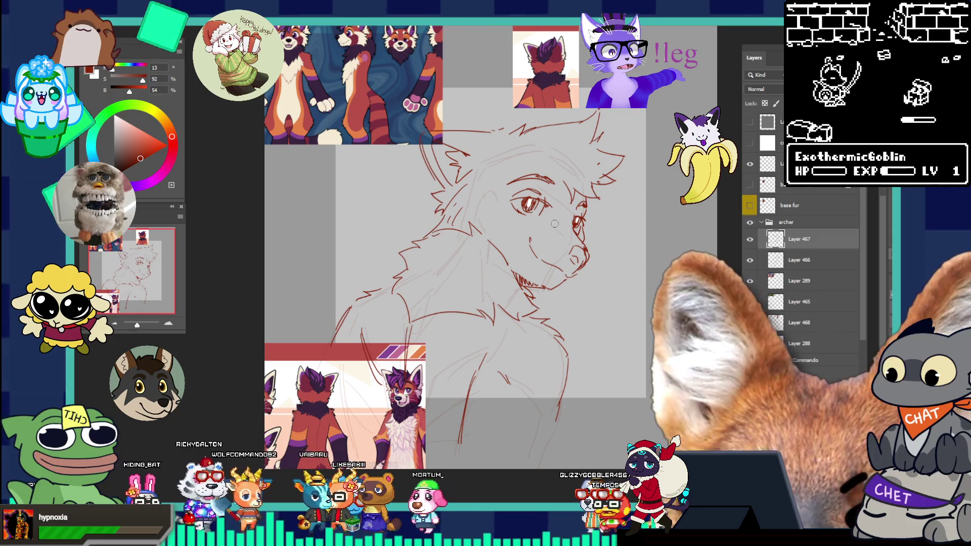
scroll(636, 209, "down", 1)
scroll(636, 208, "up", 2)
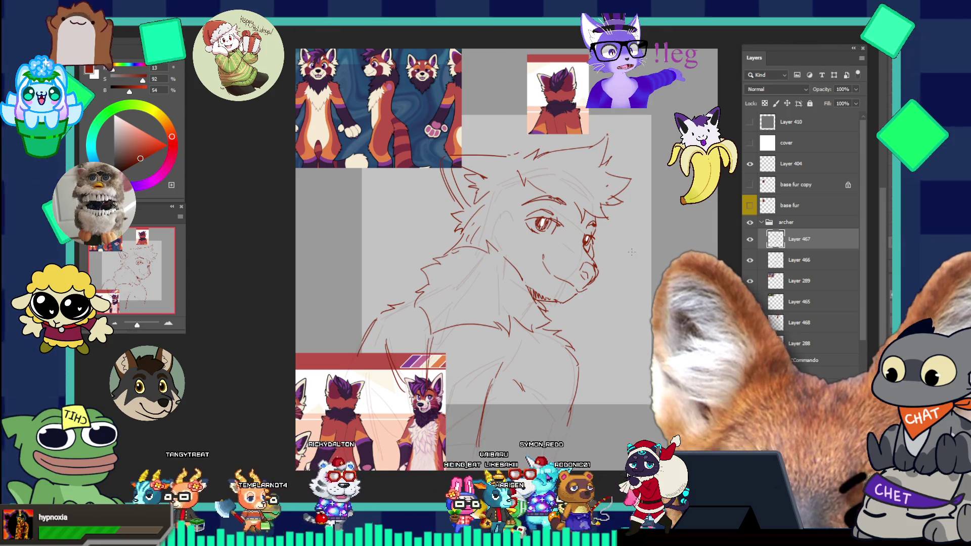
scroll(605, 277, "up", 2)
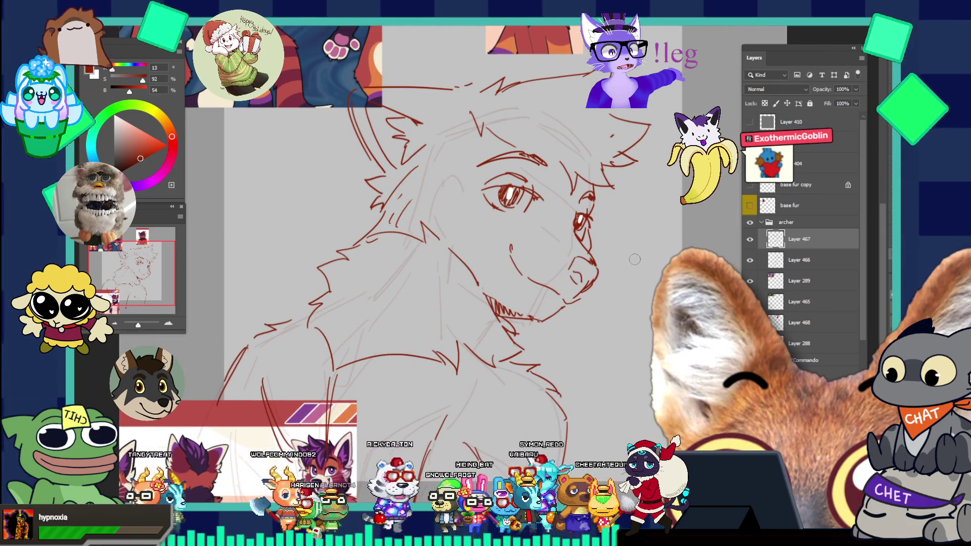
scroll(606, 266, "down", 3)
scroll(622, 261, "up", 1)
scroll(621, 261, "up", 1)
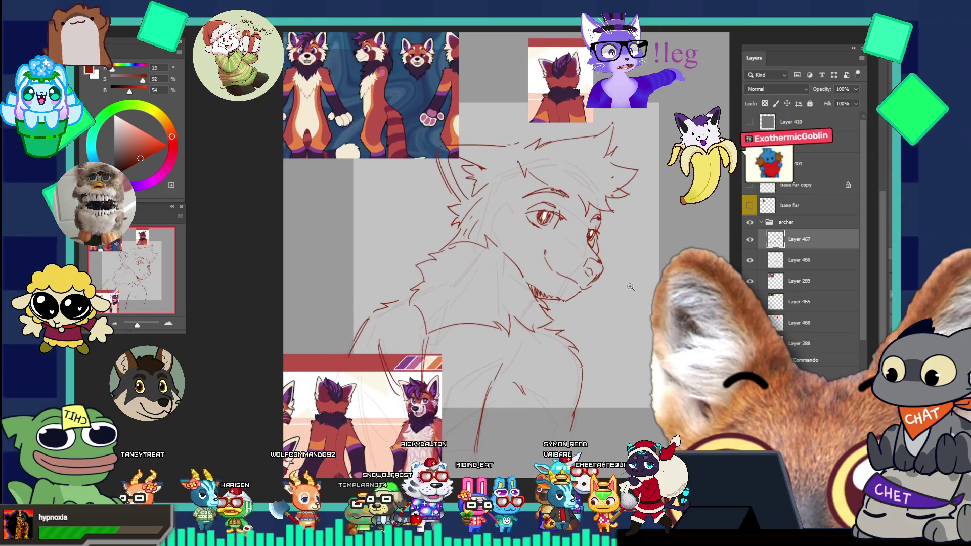
scroll(592, 293, "down", 2)
scroll(565, 322, "up", 2)
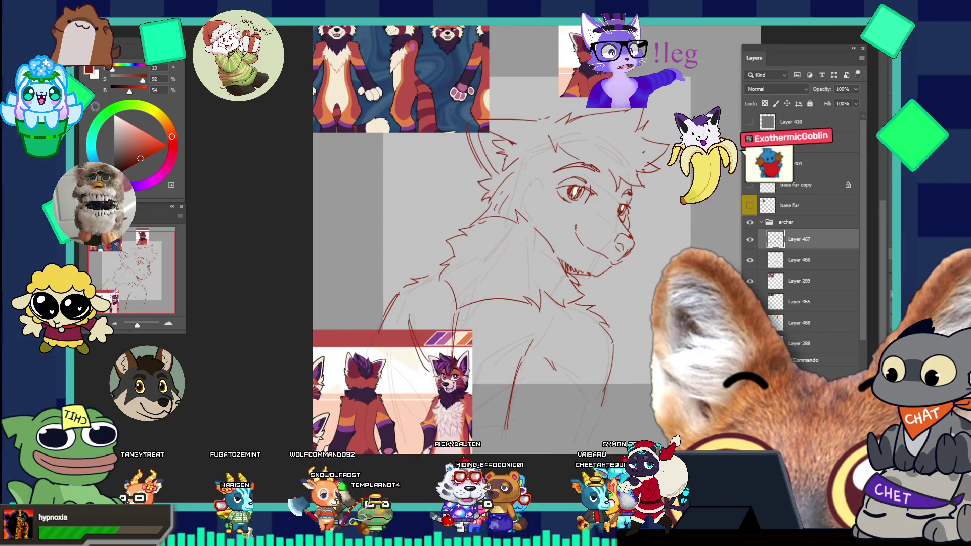
mouse_move(384, 385)
left_mouse_down()
mouse_move(434, 246)
mouse_move(556, 91)
left_mouse_up()
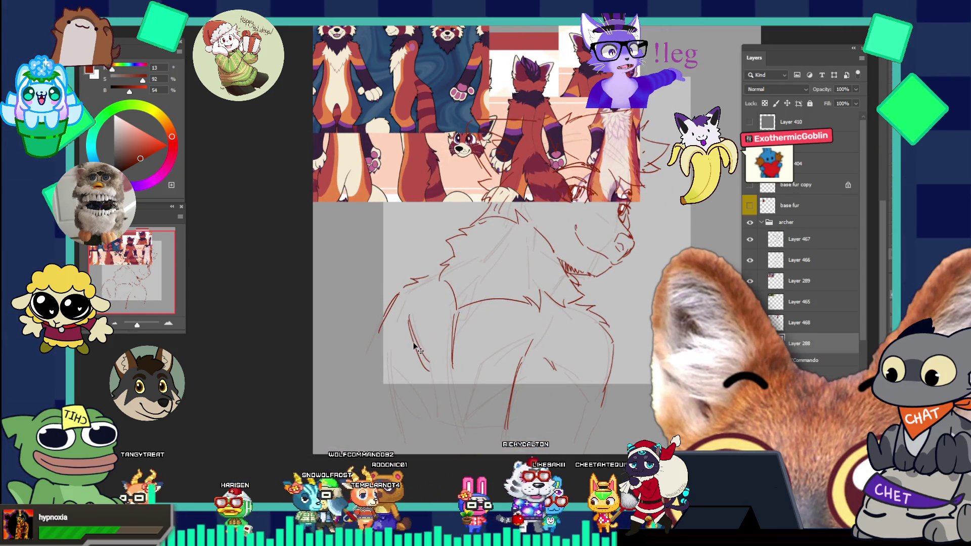
left_click(801, 232)
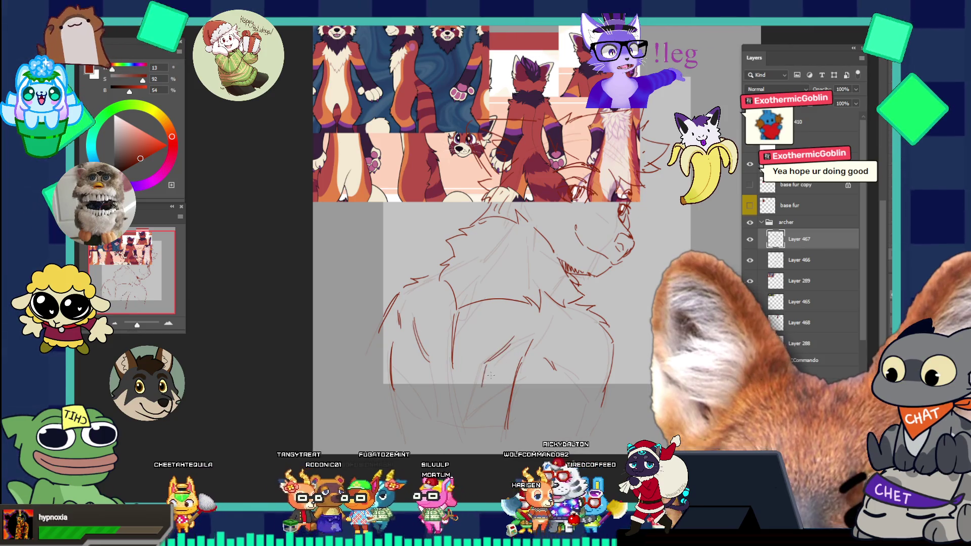
mouse_move(549, 325)
left_mouse_down()
mouse_move(511, 319)
mouse_move(603, 304)
left_mouse_up()
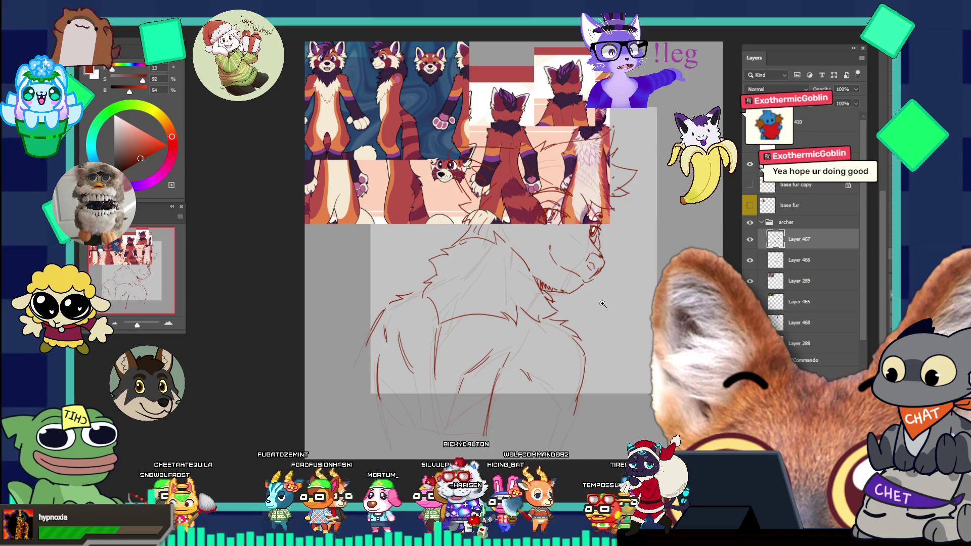
key("b")
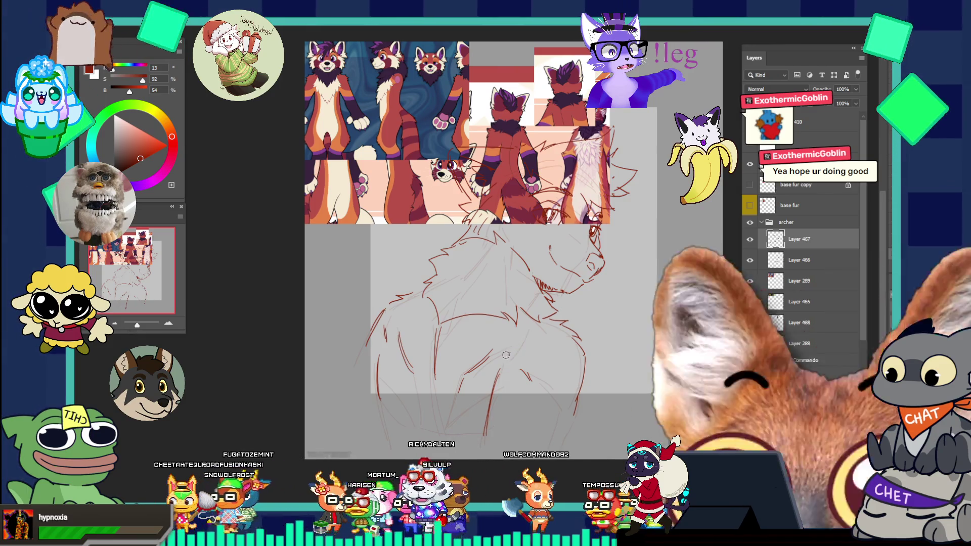
key("v")
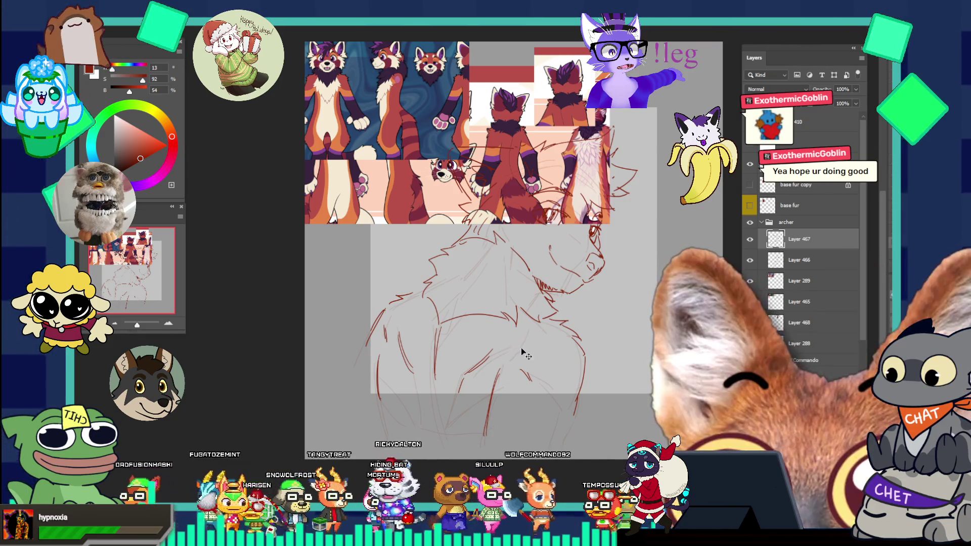
key("b")
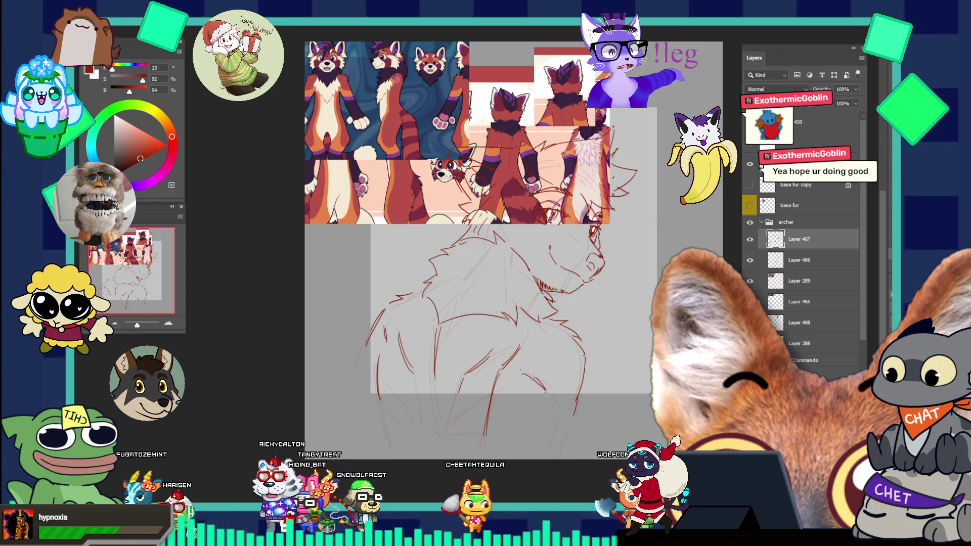
mouse_move(610, 350)
left_mouse_down()
mouse_move(581, 344)
mouse_move(604, 332)
left_mouse_up()
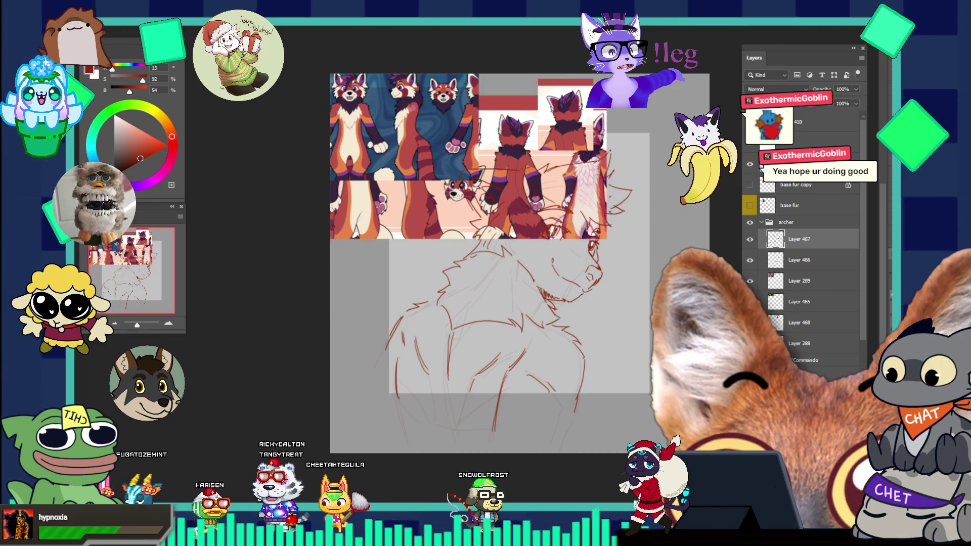
mouse_move(415, 101)
left_mouse_down()
mouse_move(430, 131)
mouse_move(440, 314)
mouse_move(455, 132)
mouse_move(517, 174)
mouse_move(331, 344)
mouse_move(310, 394)
mouse_move(299, 372)
left_mouse_up()
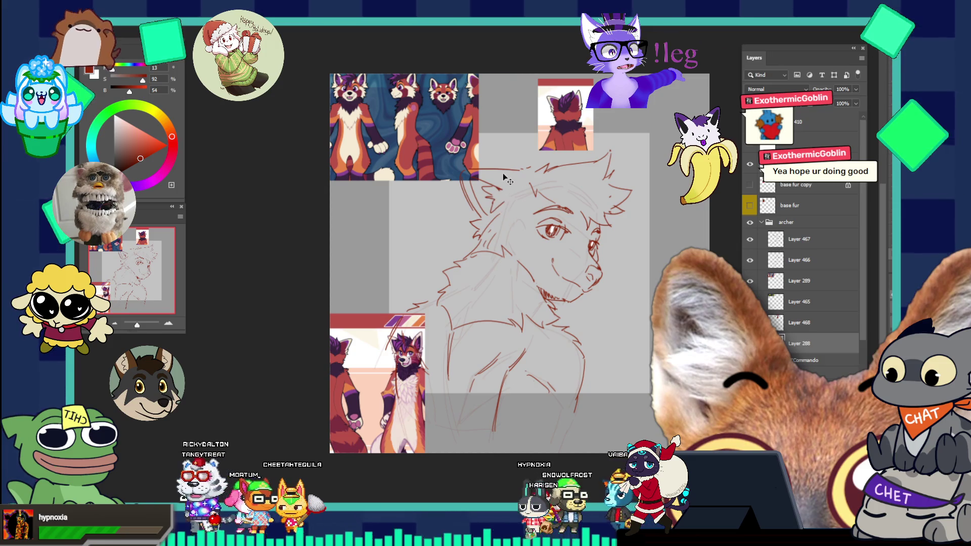
Nudge the layer back, lasso around the sketched head on Layer 467, and start Free Transform
left_click_drag(503, 172, 504, 177)
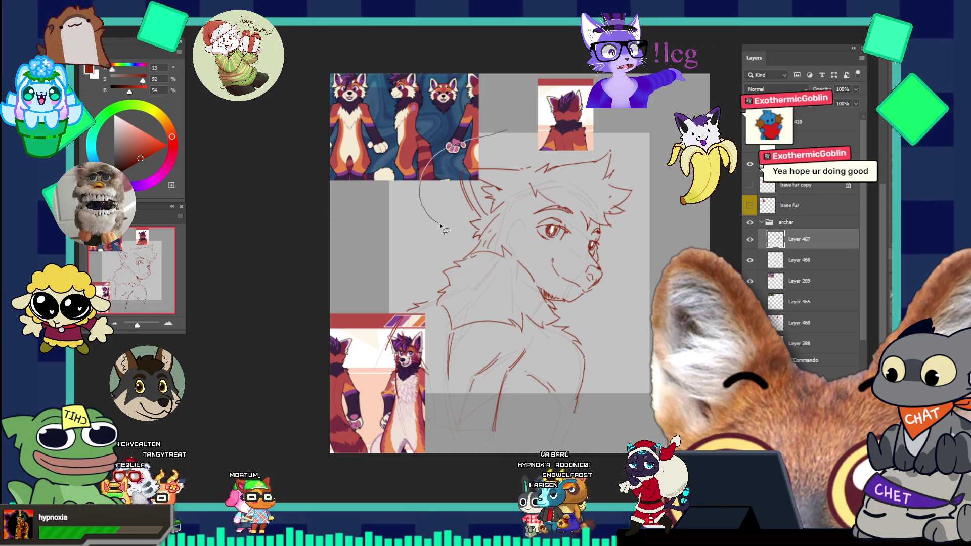
left_click_drag(460, 243, 489, 249)
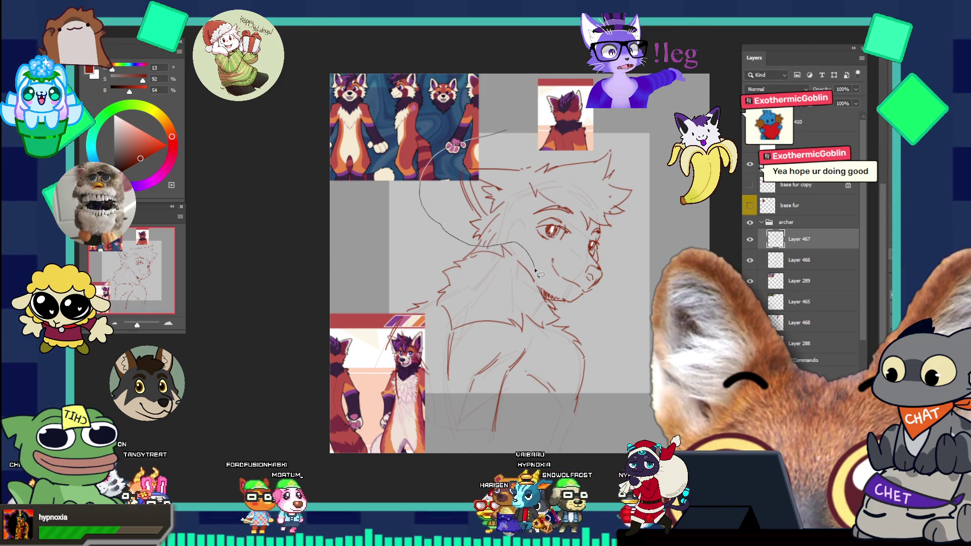
left_click_drag(538, 286, 546, 299)
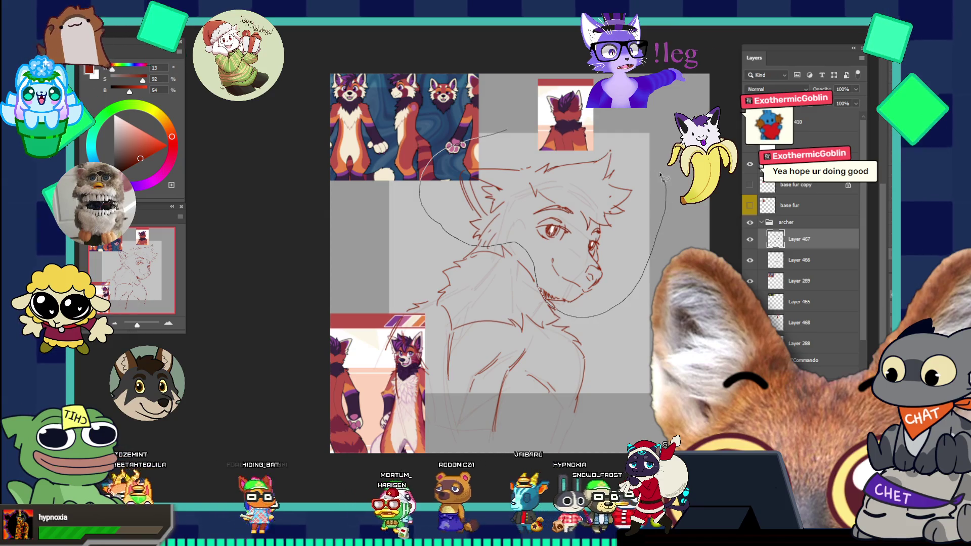
left_click_drag(663, 180, 663, 180)
key("ctrl+t")
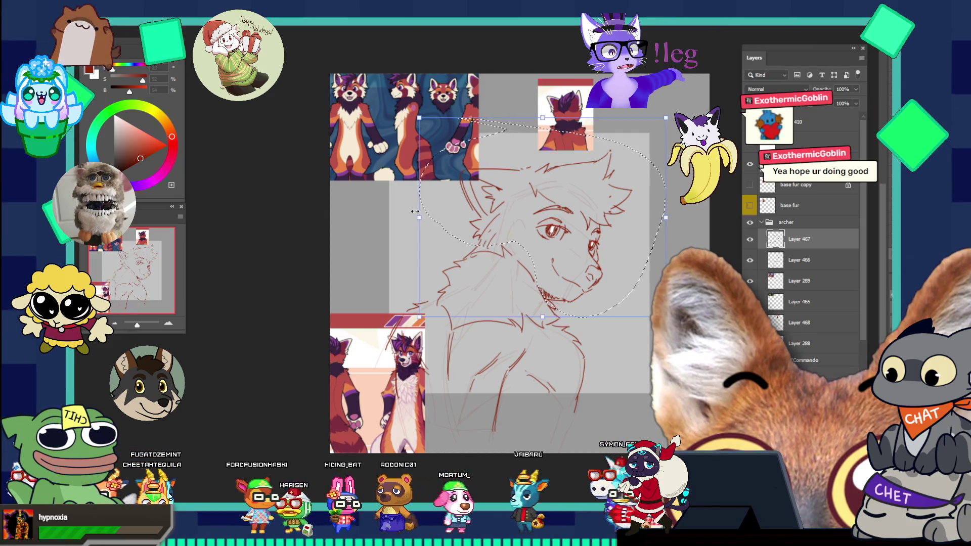
Shift the selected head and scale it up slightly, then apply and deselect
left_click_drag(418, 219, 523, 263)
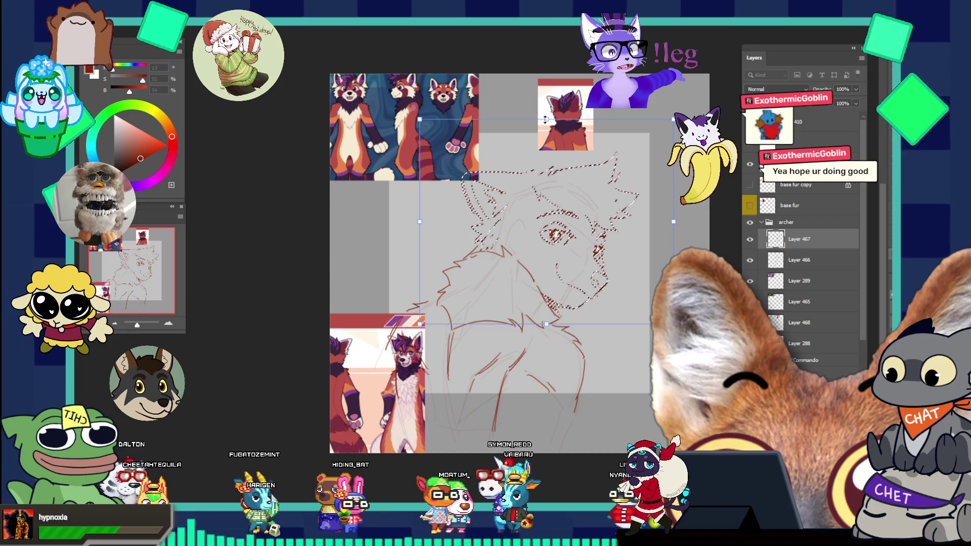
left_click_drag(545, 119, 546, 107)
key("Return")
key("ctrl+d")
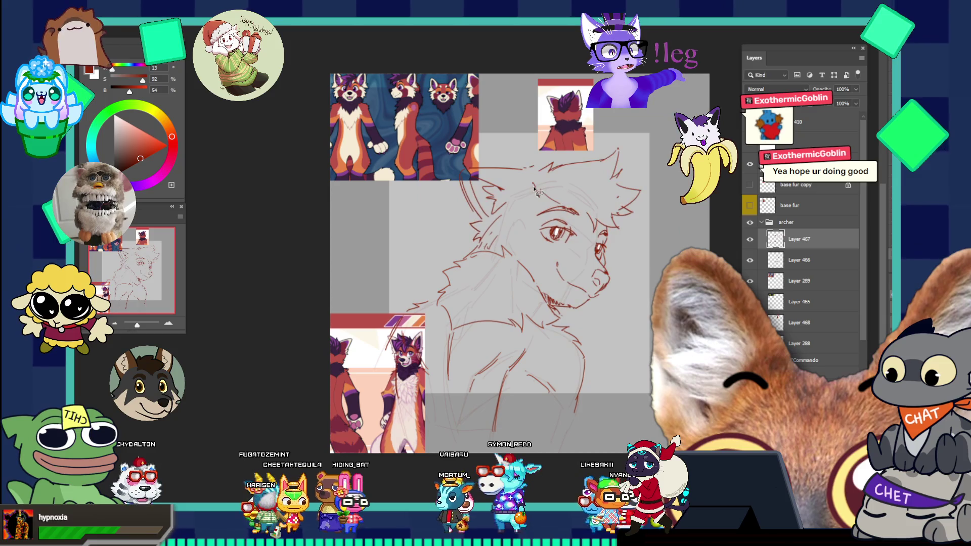
Free Transform the whole sketch layer, enlarging it toward the lower right
scroll(576, 271, "down", 3)
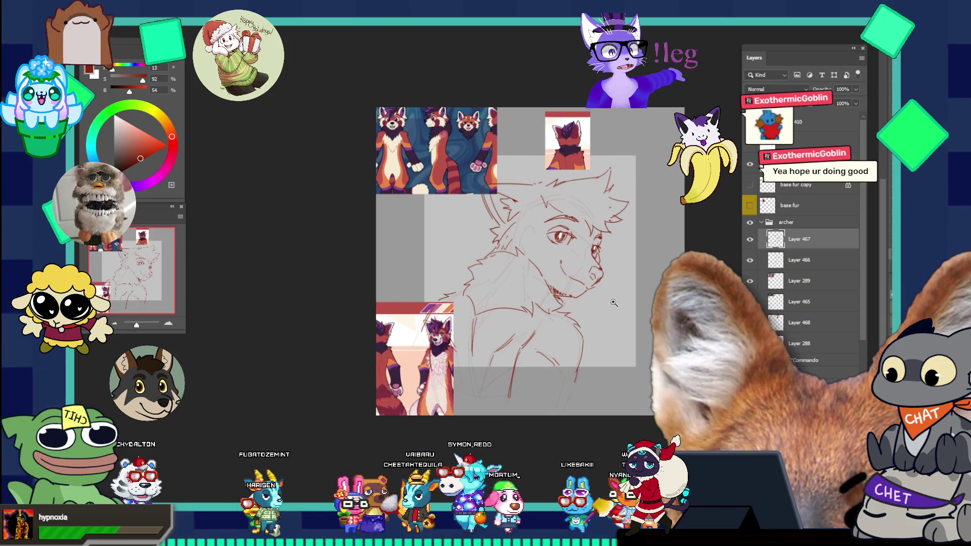
key("ctrl+t")
left_click_drag(423, 283, 422, 278)
left_click_drag(487, 281, 490, 274)
mouse_move(629, 298)
left_mouse_down()
mouse_move(649, 303)
mouse_move(589, 304)
mouse_move(626, 284)
mouse_move(594, 285)
left_mouse_up()
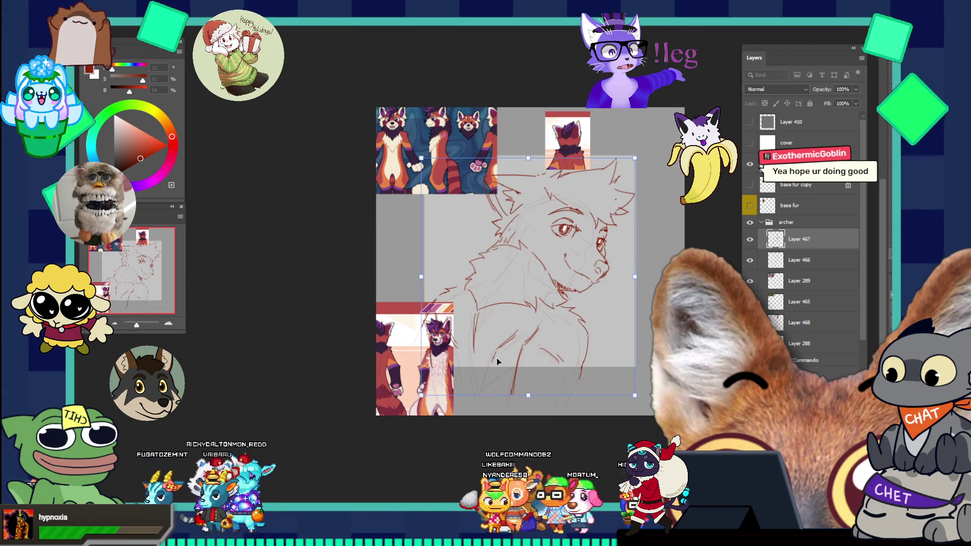
Apply the sketch resize, then move the faint Layer 466 sketch up slightly
key("Return")
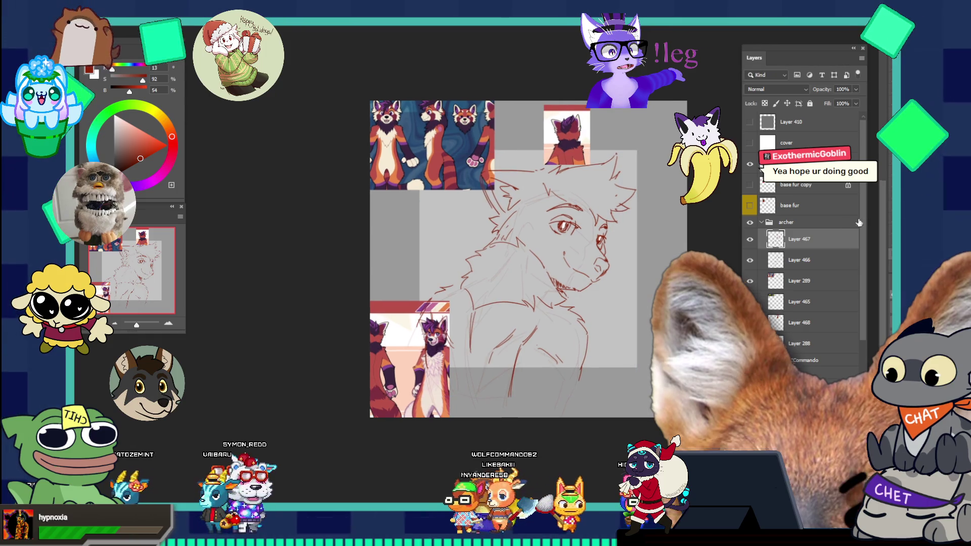
left_click(809, 260)
key("ctrl+t")
left_click_drag(508, 279, 508, 268)
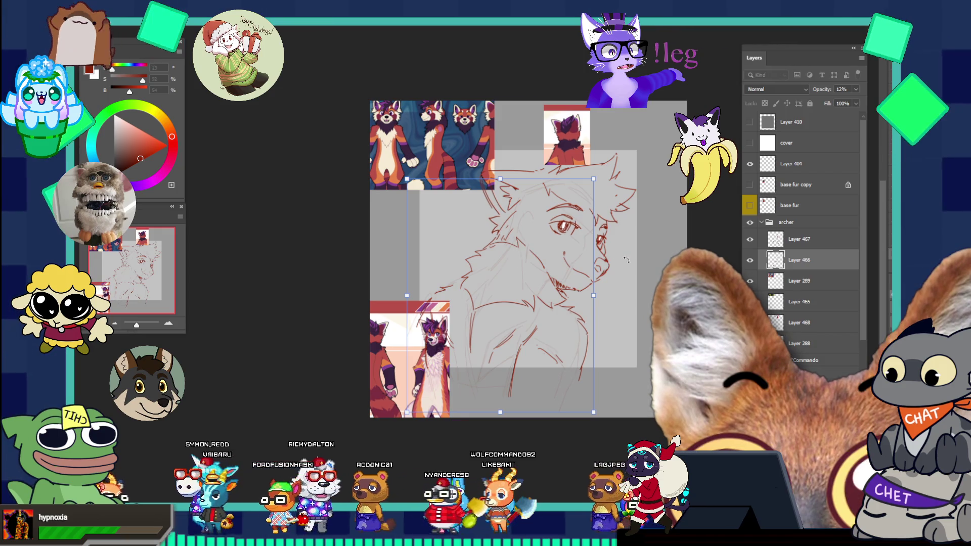
key("Return")
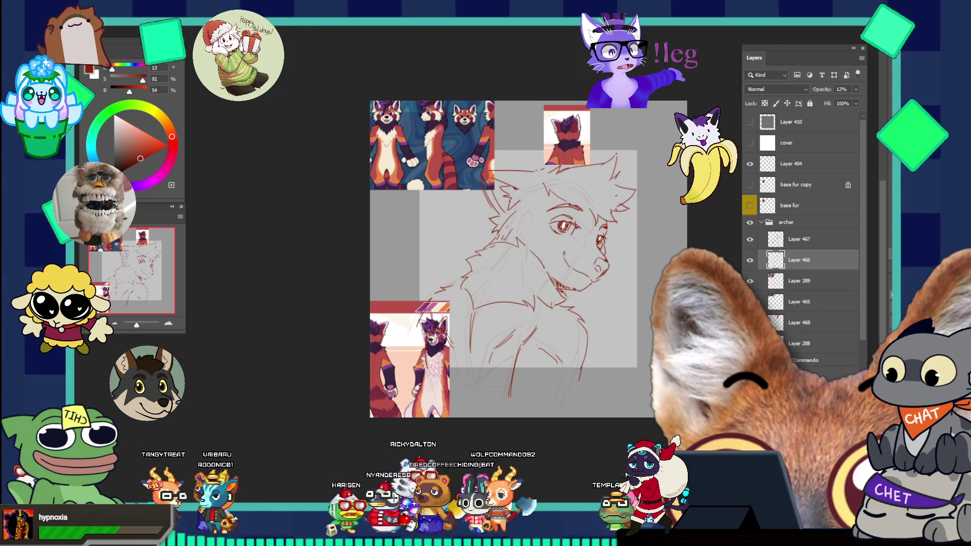
In Liquify, try Layer 0 then Layer 3 as the backdrop, and make Layer 467 active
left_click(179, 21)
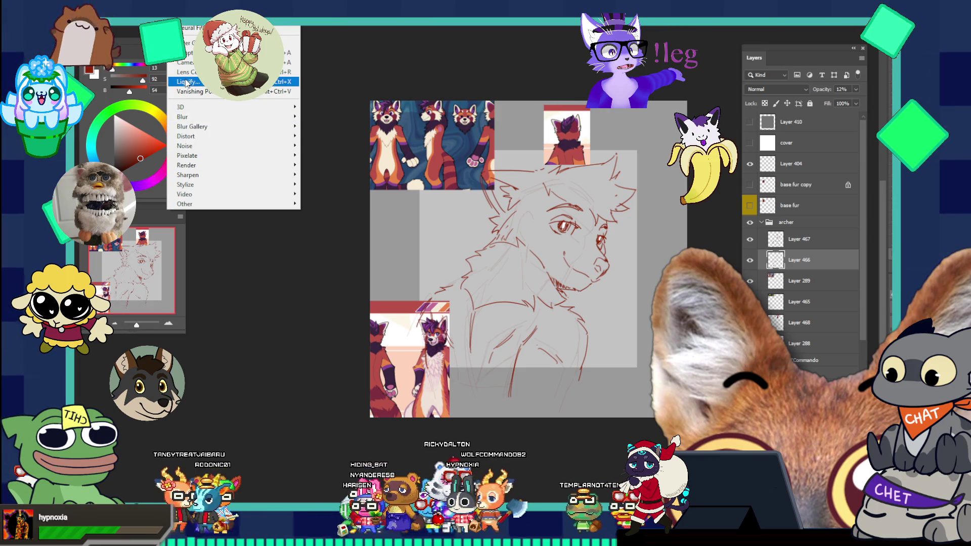
left_click(187, 82)
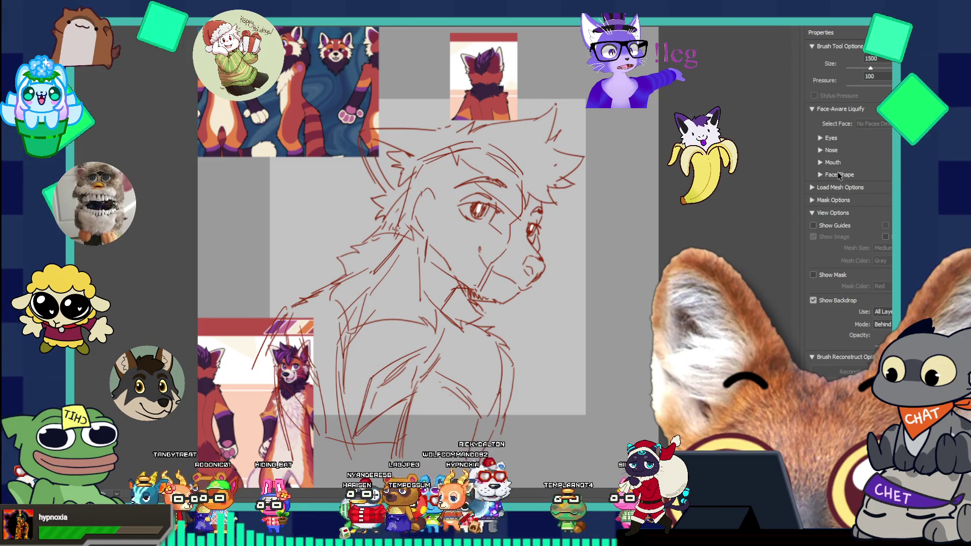
left_click(883, 311)
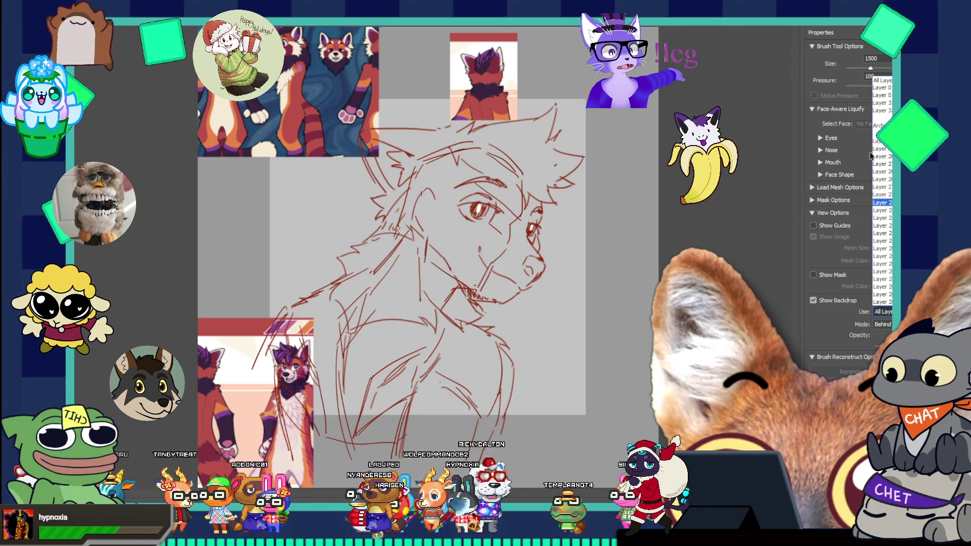
left_click(888, 90)
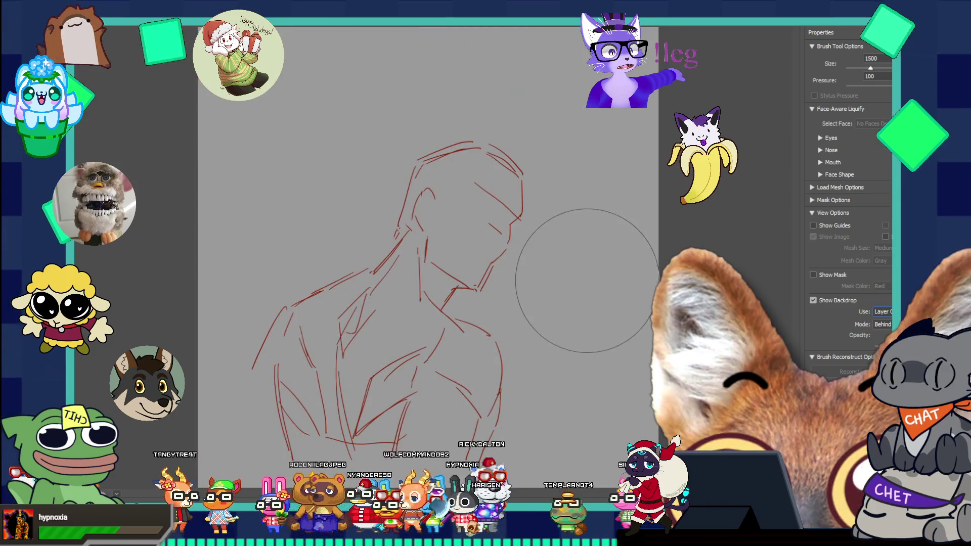
left_click(882, 311)
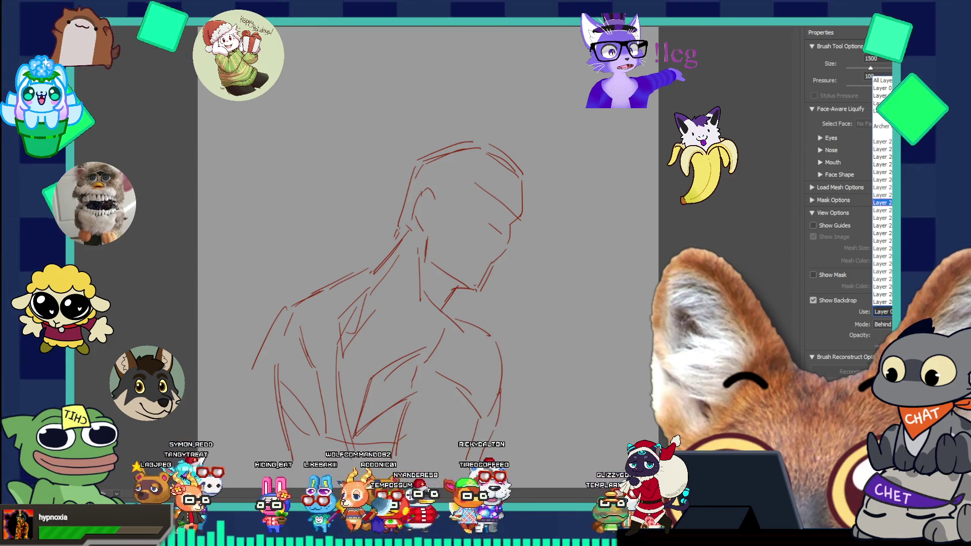
scroll(881, 222, "down", 5)
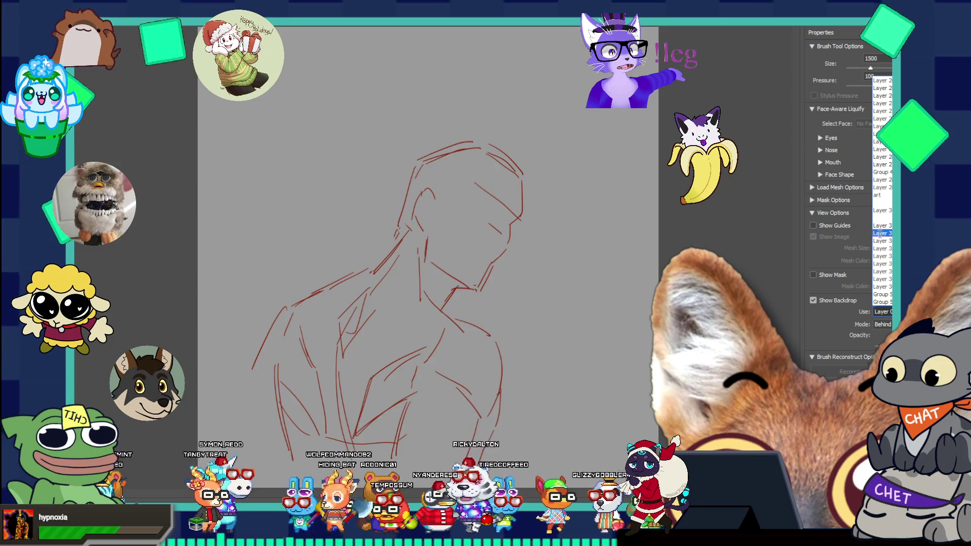
scroll(881, 202, "up", 10)
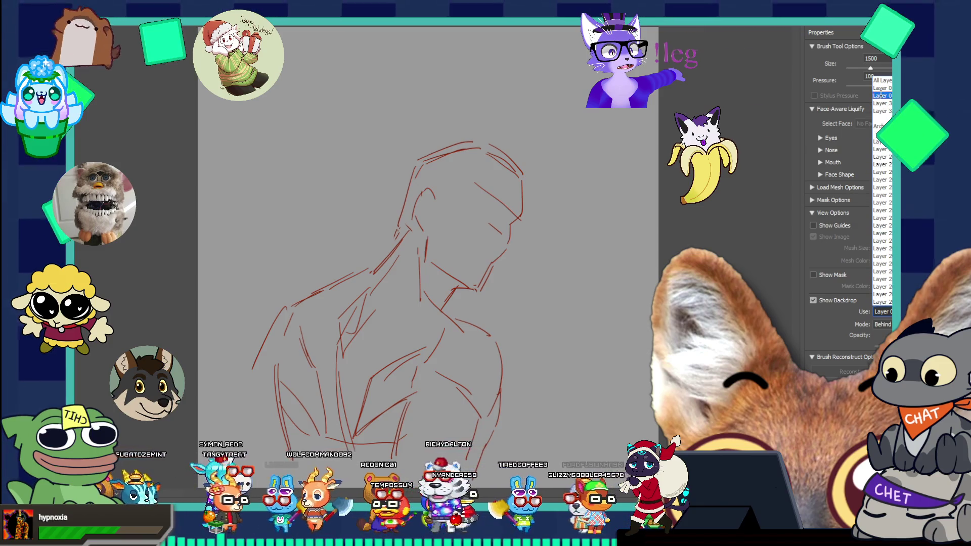
left_click(880, 95)
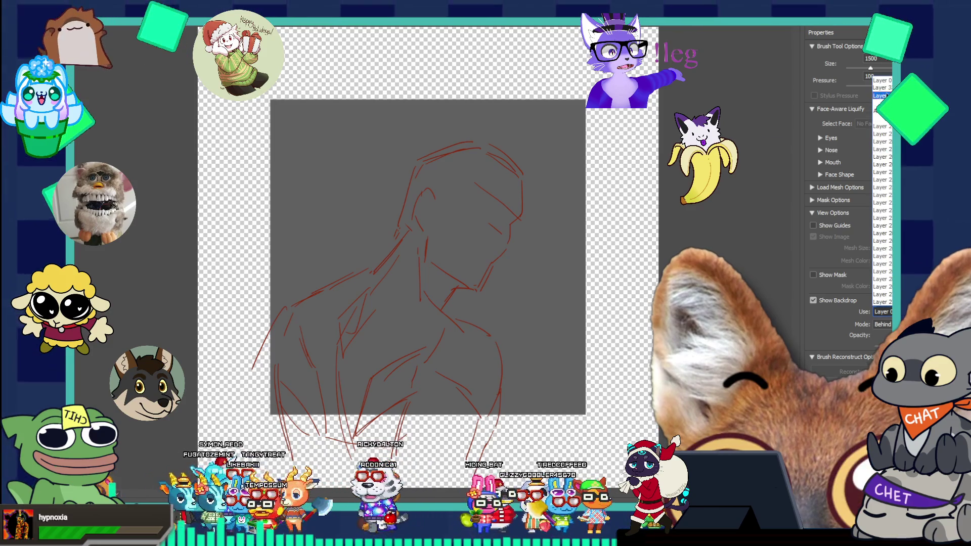
left_click(888, 90)
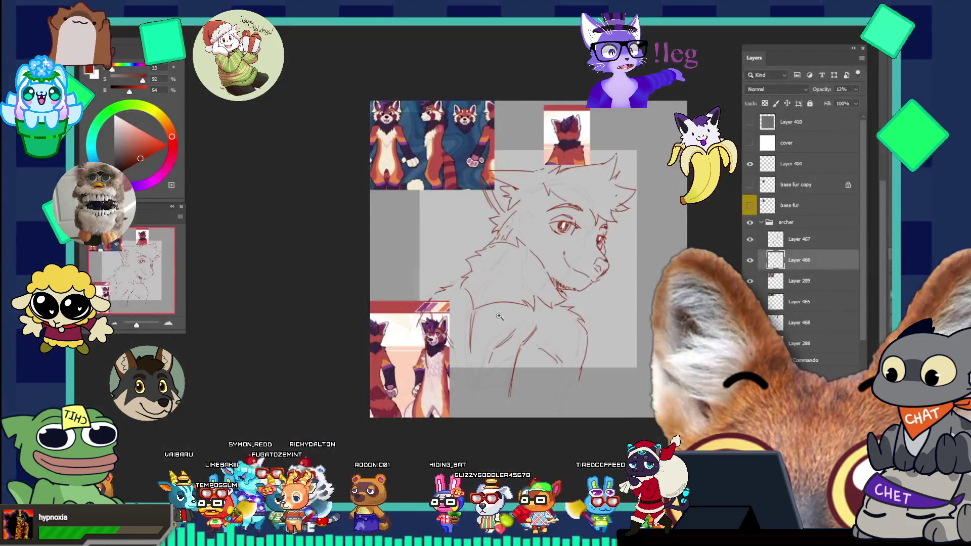
left_click(811, 246)
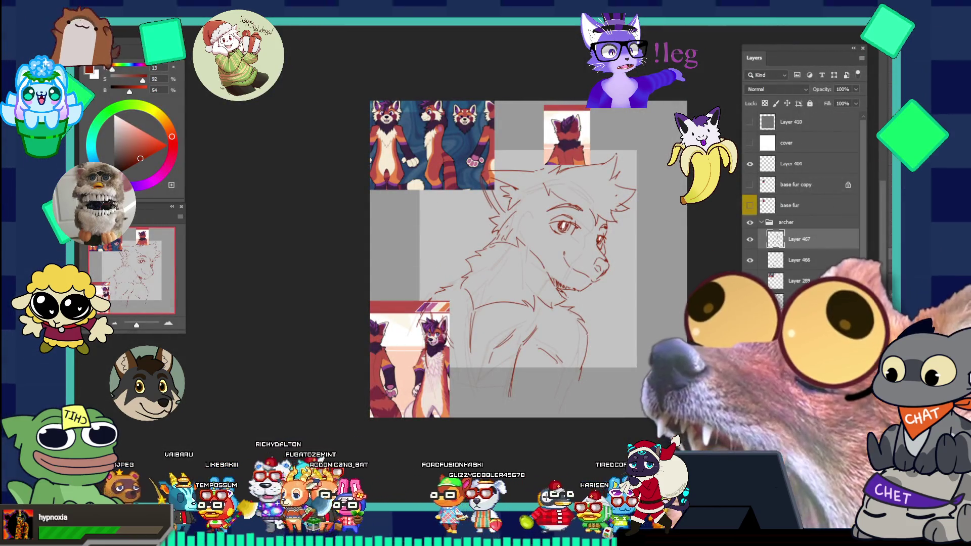
Liquify Layer 467 with a single-layer backdrop and a 2100 brush, then apply the warp
key("alt+t")
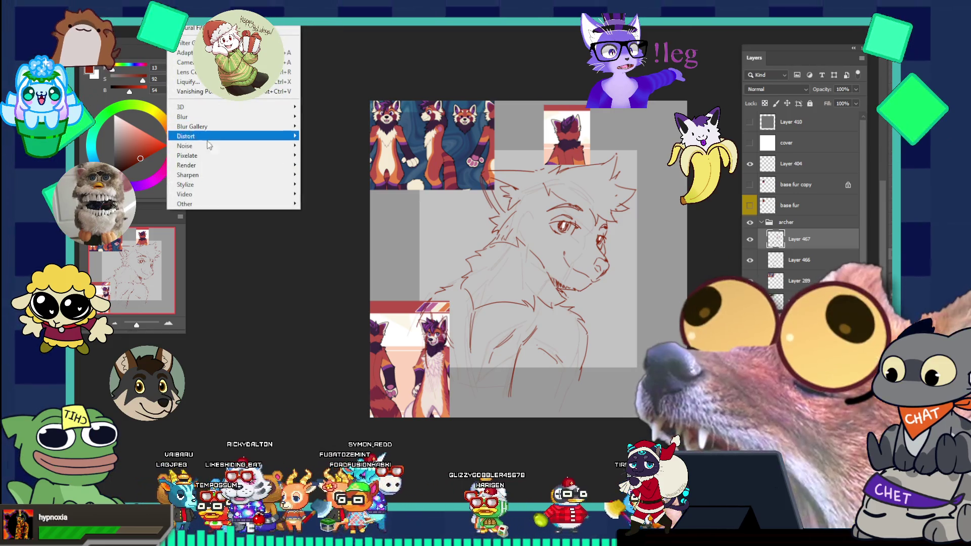
left_click(190, 81)
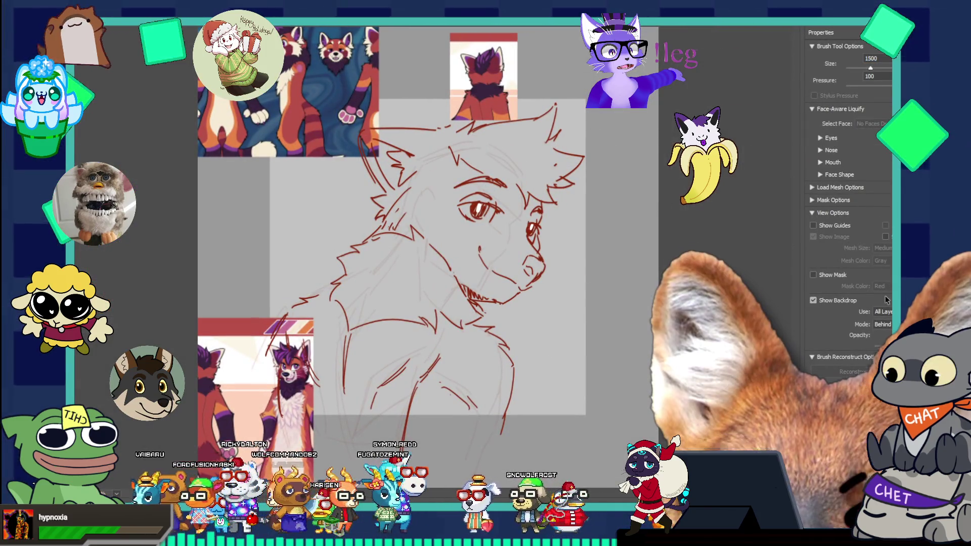
left_click(888, 311)
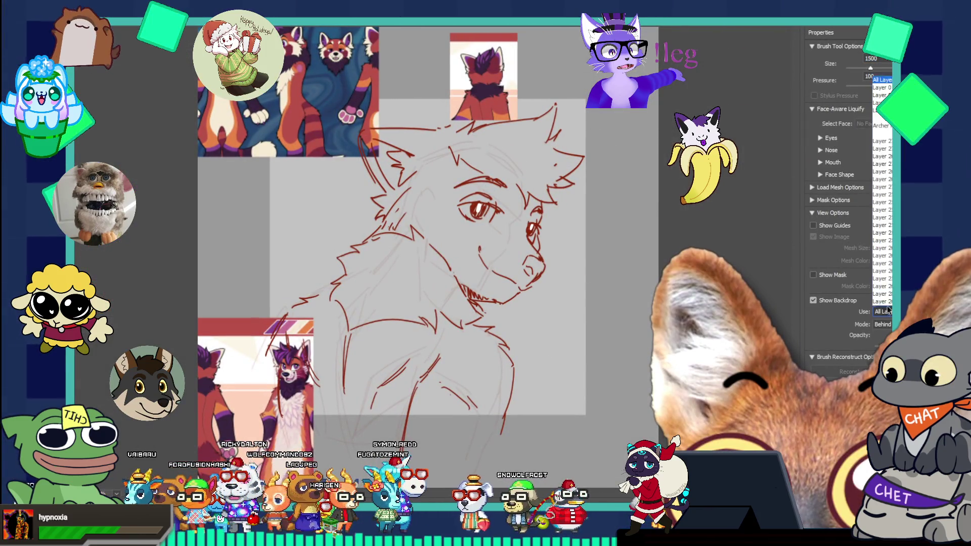
left_click(880, 97)
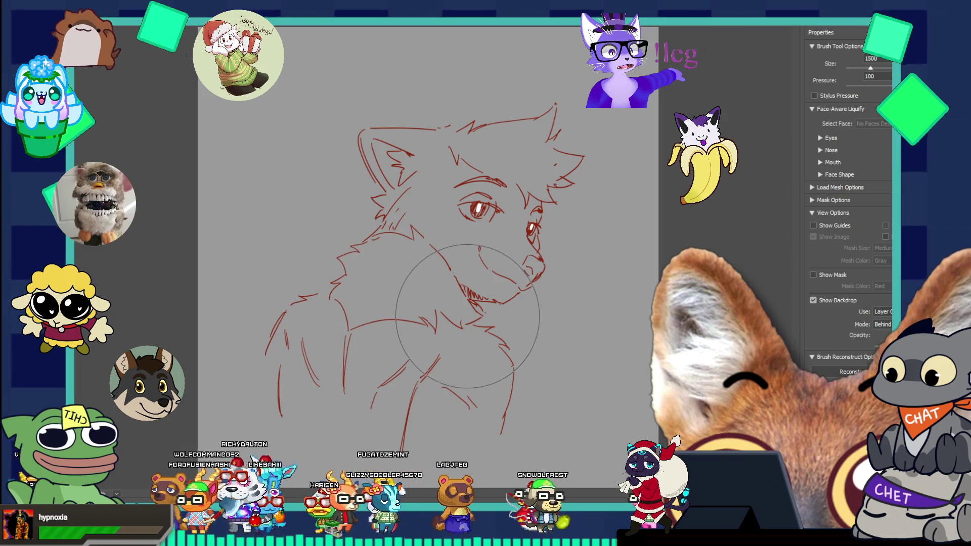
key("bracketright")
key("bracketright")
key("bracketright")
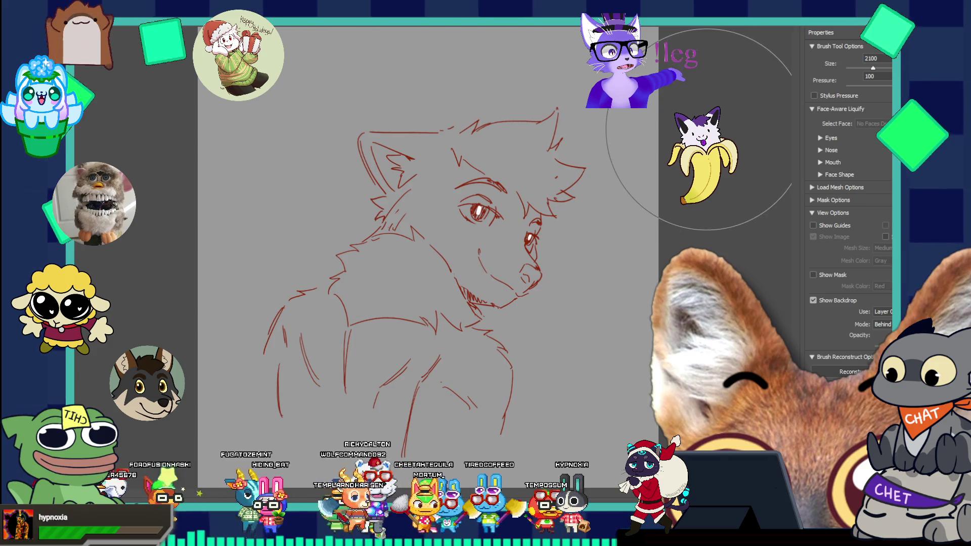
key("Return")
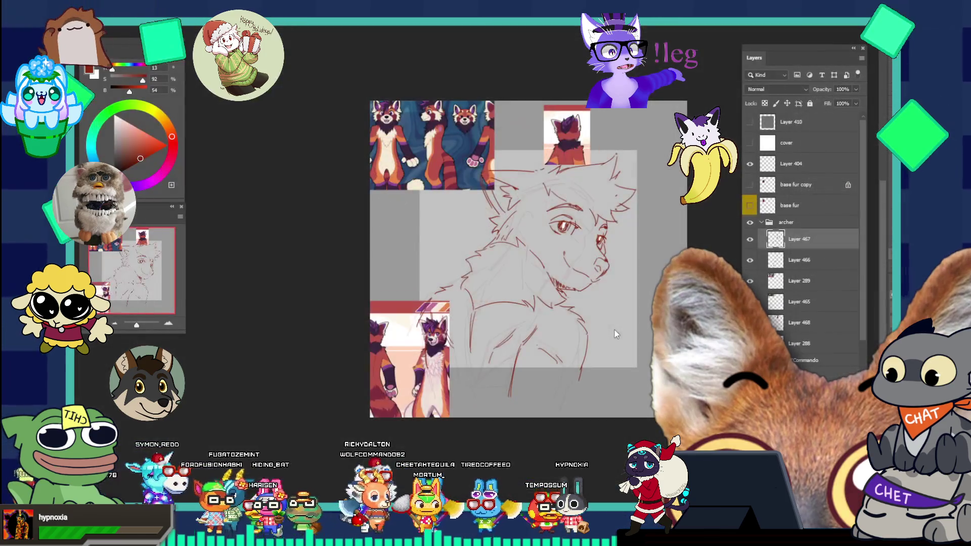
scroll(615, 320, "down", 3)
scroll(615, 320, "up", 1)
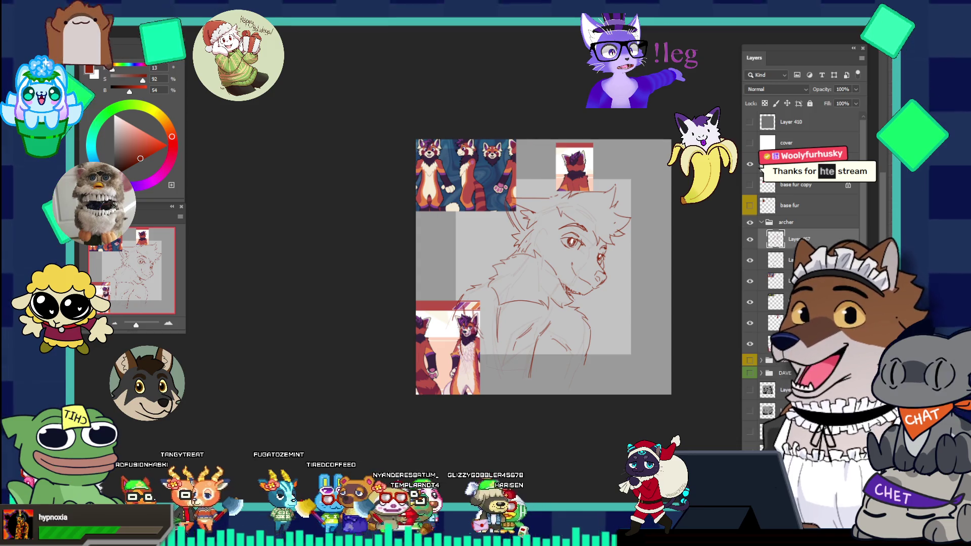
Switch from Photoshop to the SAMMI window
key("alt+Tab")
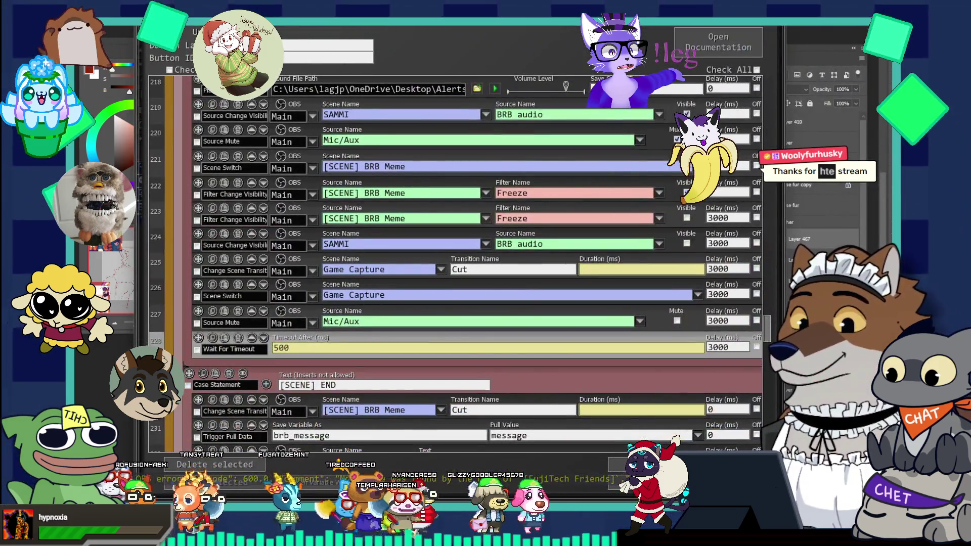
Close the BRB command list, save the deck, and return to the deck list
key("Escape")
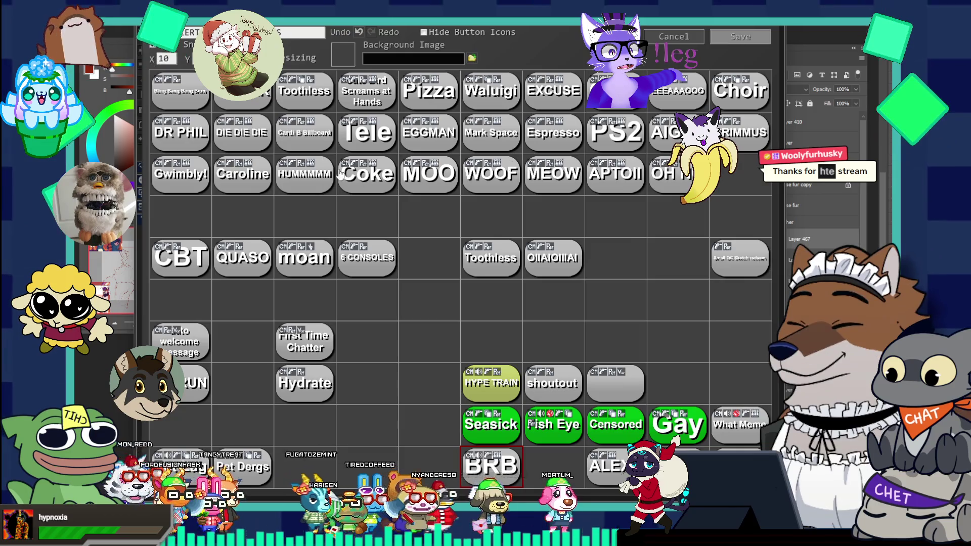
left_click(740, 36)
double_click(280, 81)
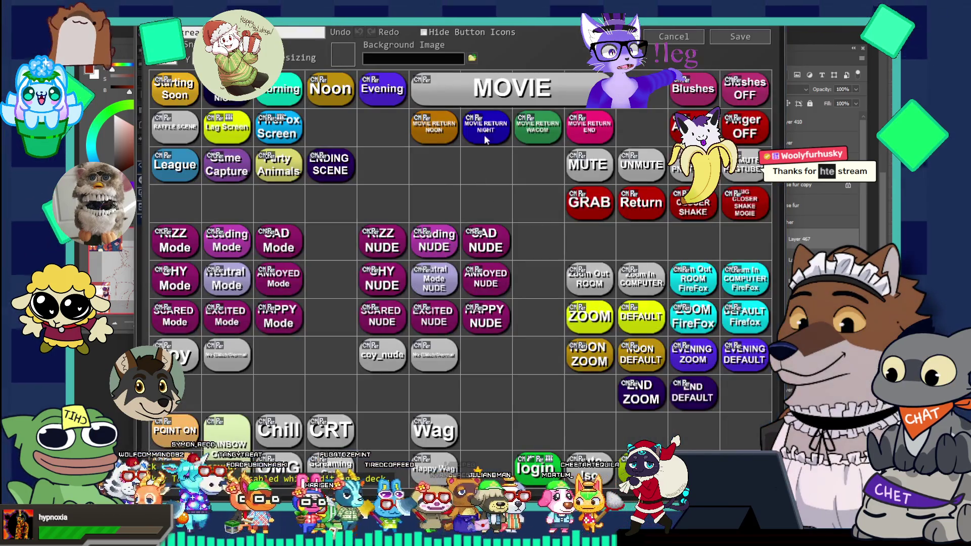
key("Escape")
Open the Outfits deck and review the Outfit Manager button's command list, then close it
double_click(415, 88)
double_click(253, 152)
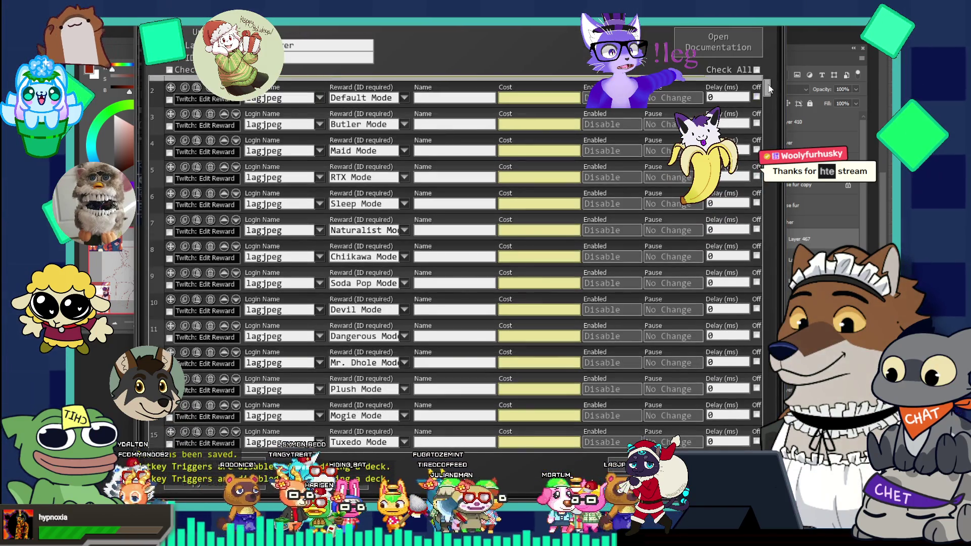
mouse_move(767, 89)
left_mouse_down()
mouse_move(763, 217)
mouse_move(751, 229)
mouse_move(758, 384)
mouse_move(767, 361)
left_mouse_up()
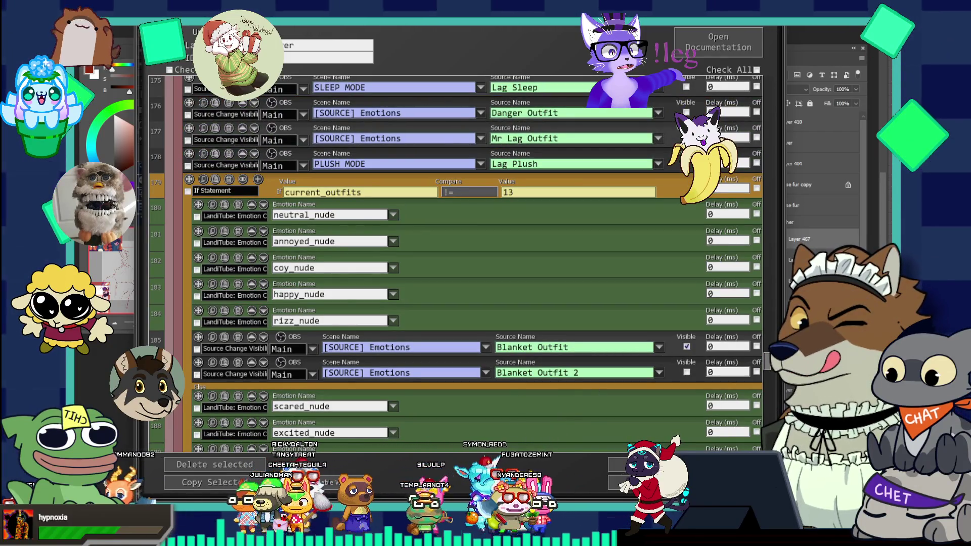
key("Return")
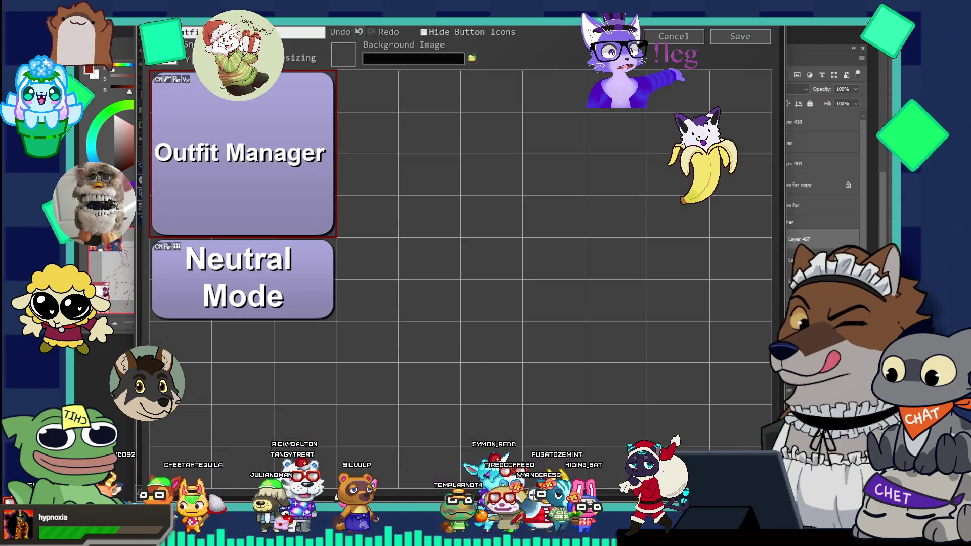